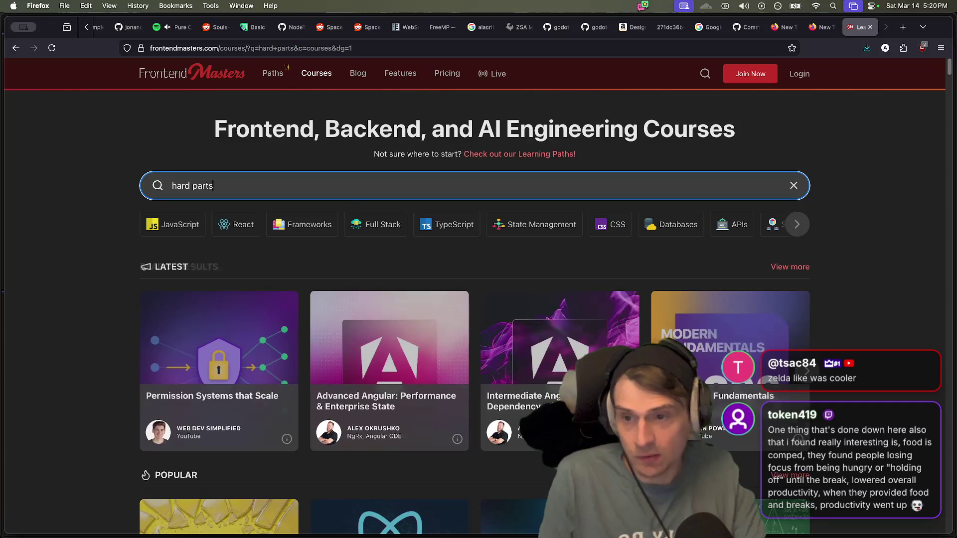
Step: Open the 'JavaScript: The Hard Parts, v3' course page from the results, then close its tab
scroll(871, 339, down, 1)
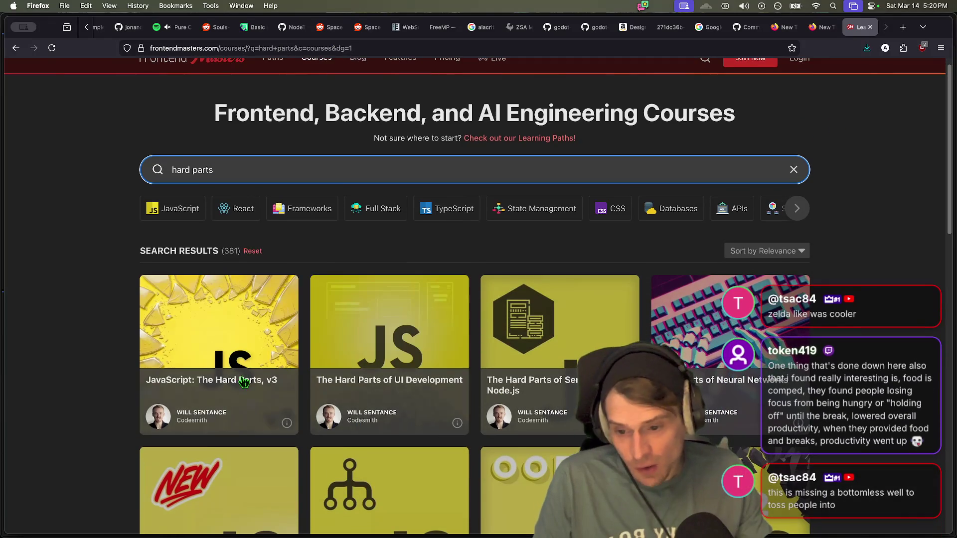
click(241, 375)
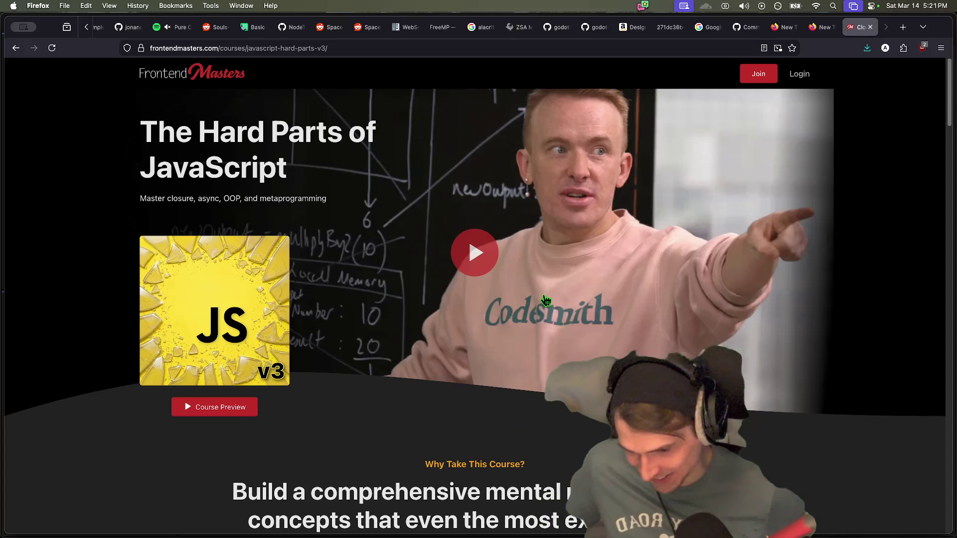
key(super+w)
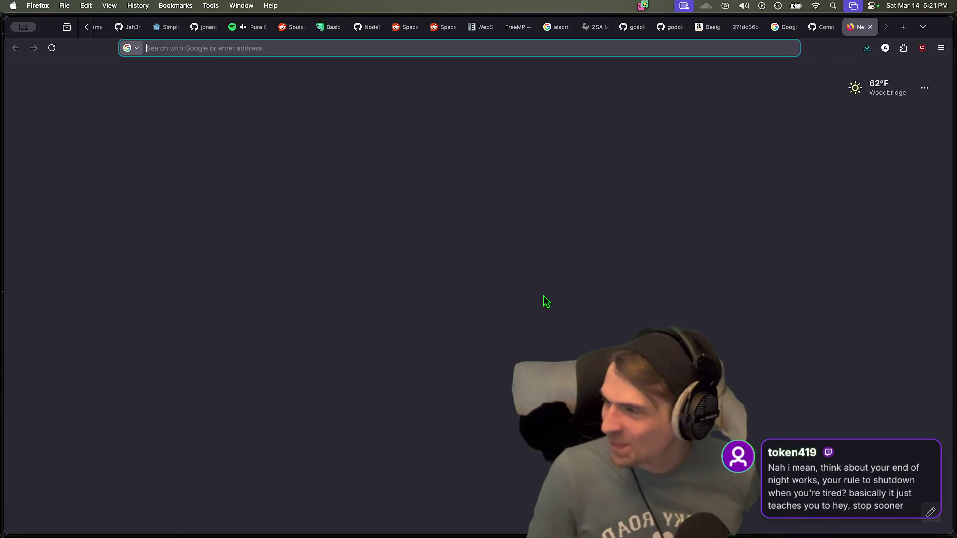
Step: Return to the Godot editor and place the cursor on blank line 5 of network.gd
key(super+Tab)
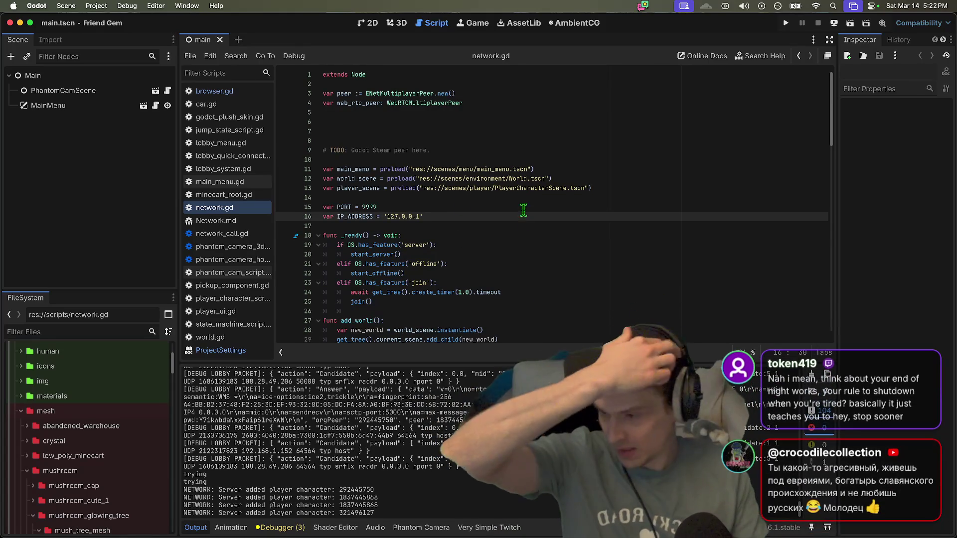
click(504, 112)
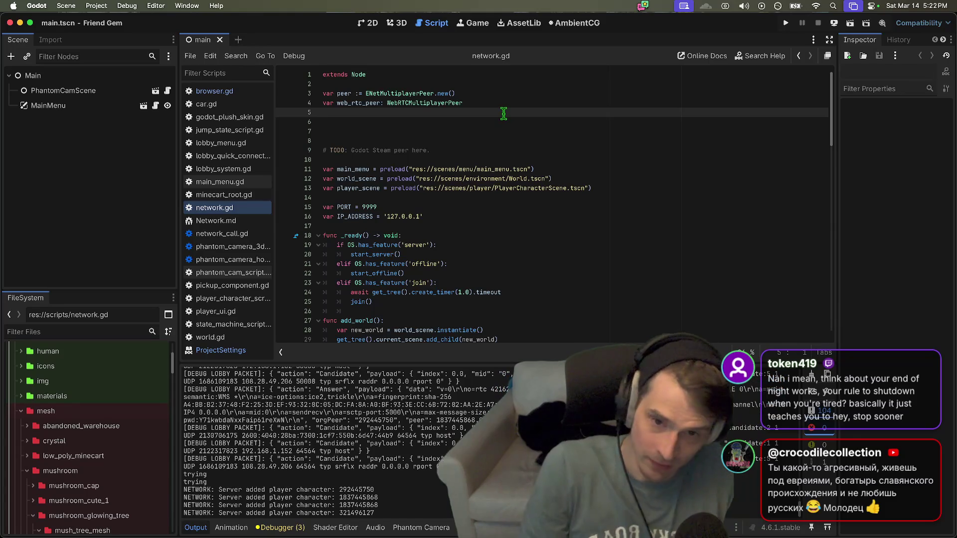
Step: Delete the extra blank lines around the Steam TODO comment in network.gd
key(Delete)
key(Delete)
key(Delete)
key(Down)
key(Down)
key(Delete)
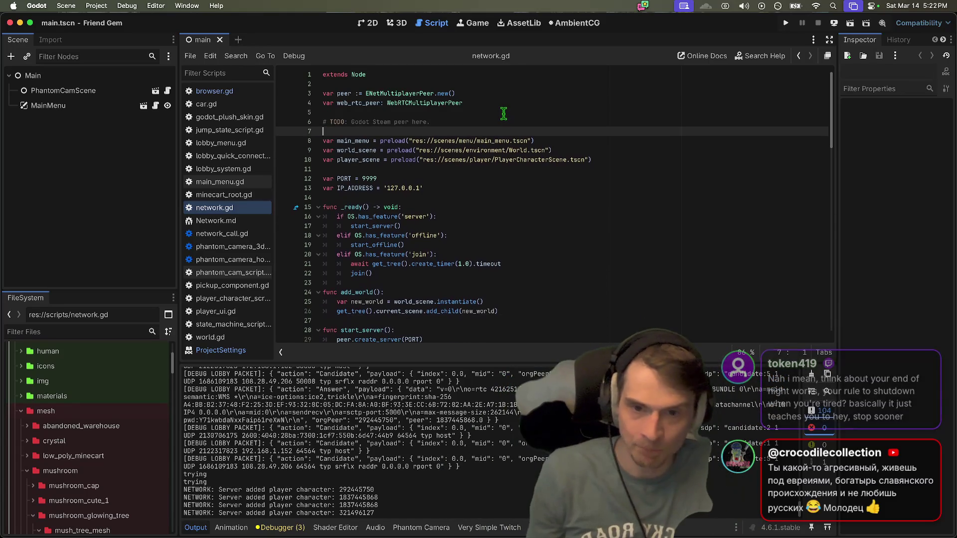
key(ctrl+z)
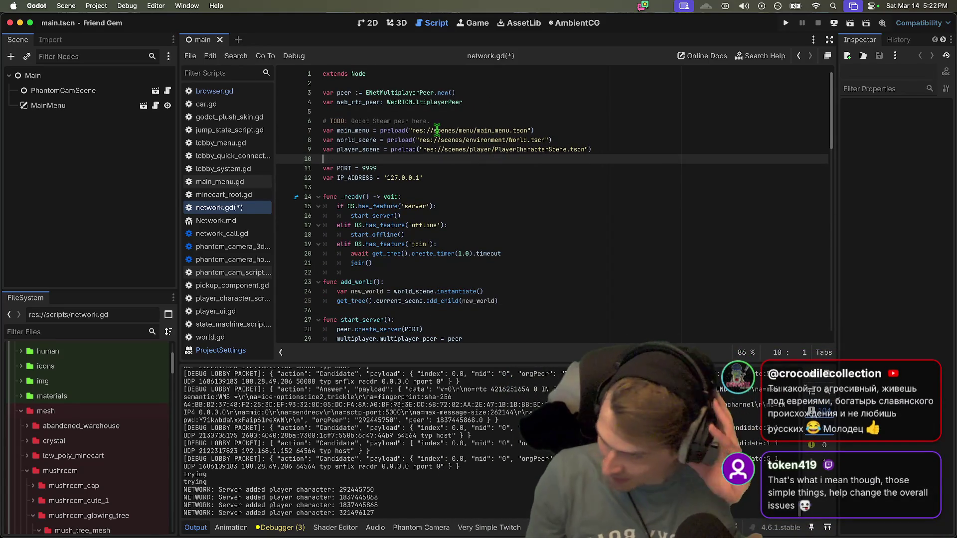
Step: Clear the Output log and make the file browser panel taller
mouse_move(437, 130)
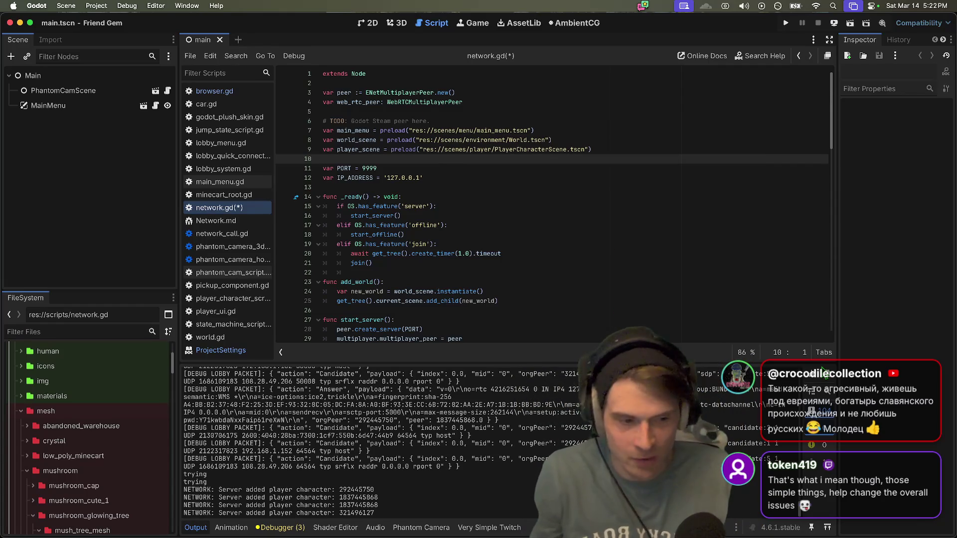
click(812, 375)
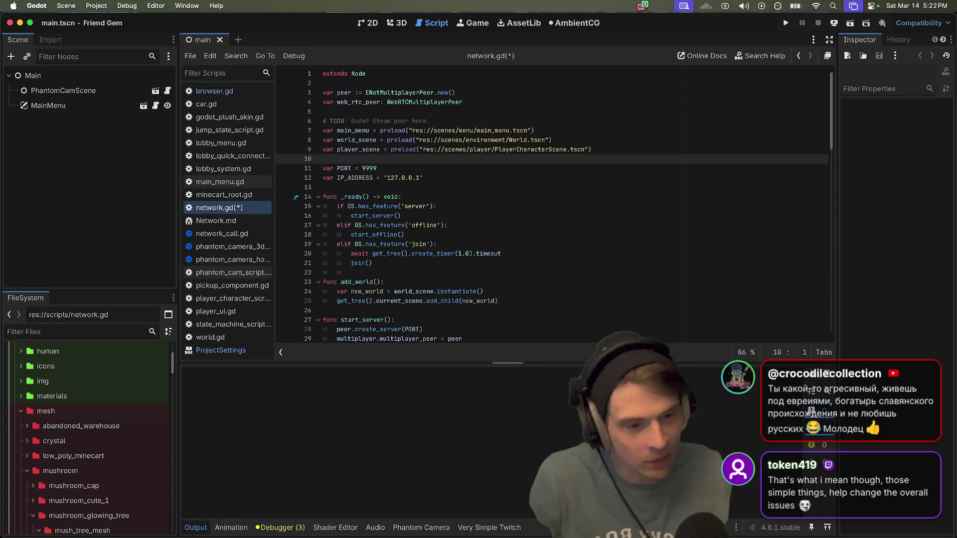
drag(508, 363, 513, 412)
scroll(540, 309, down, 1)
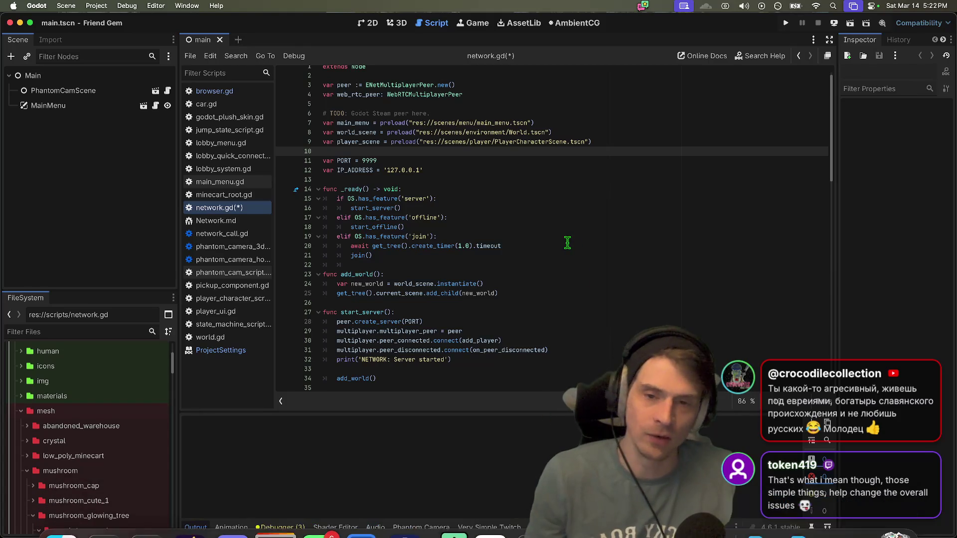
scroll(531, 319, down, 8)
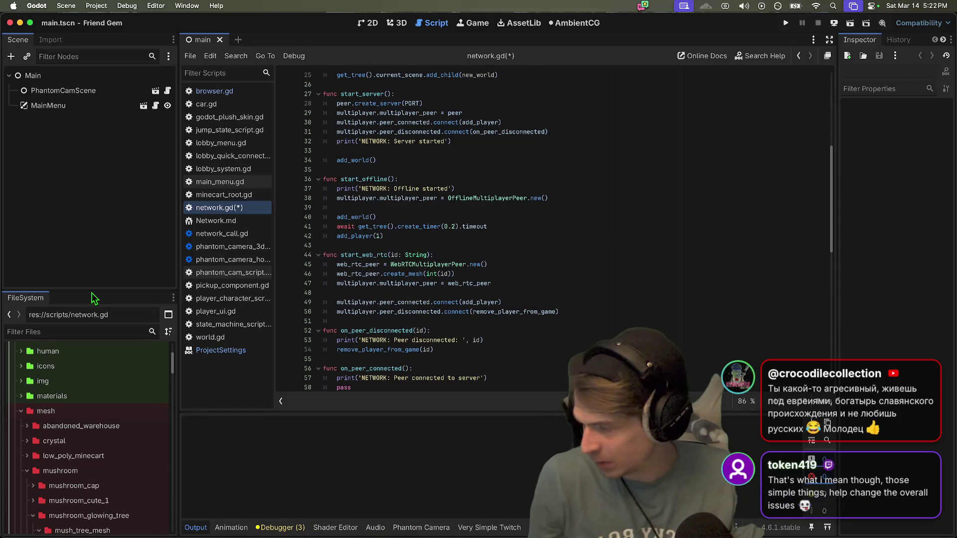
drag(91, 290, 124, 225)
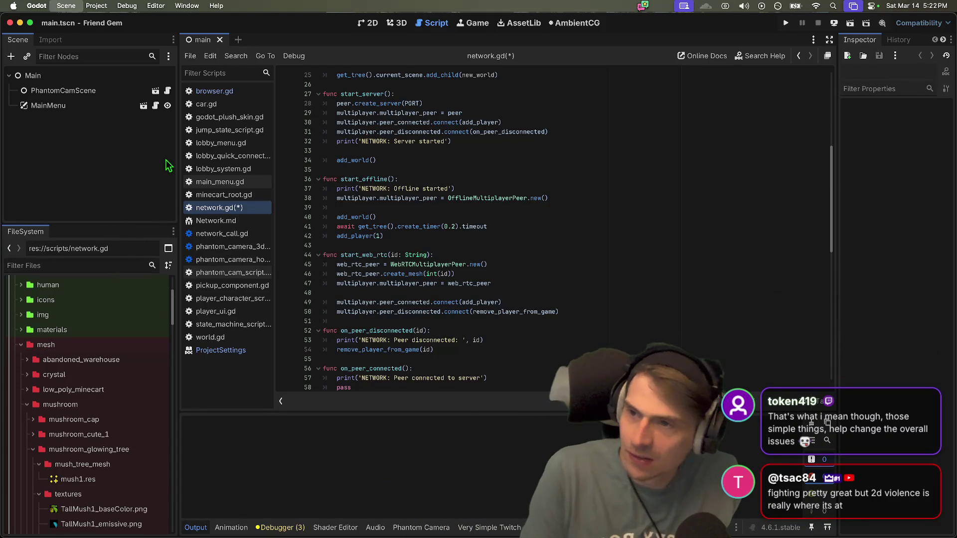
Step: Save network.gd and quit to the project list via the Project menu
key(super+s)
click(97, 6)
click(118, 142)
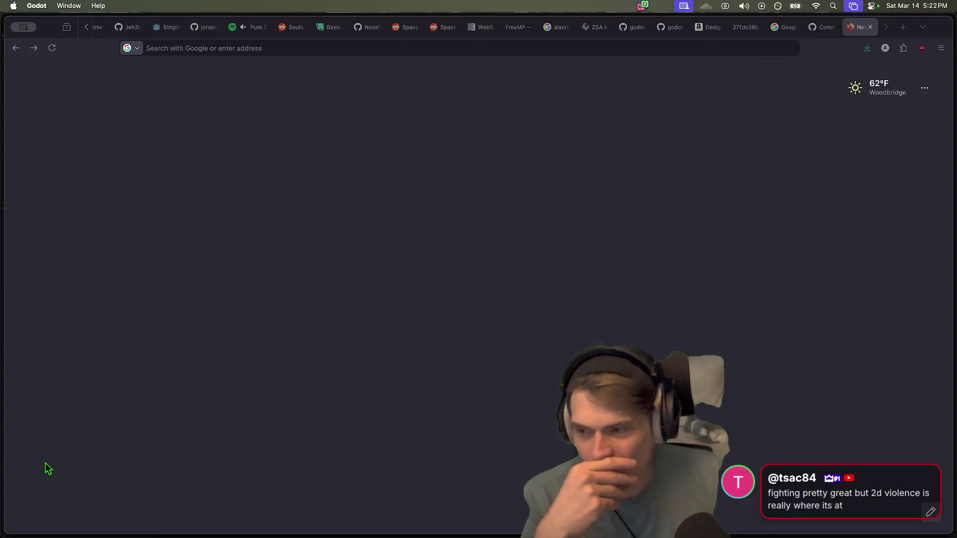
Step: Open the Forest Bath project from the project list and run the terrain_two scene
scroll(518, 294, down, 5)
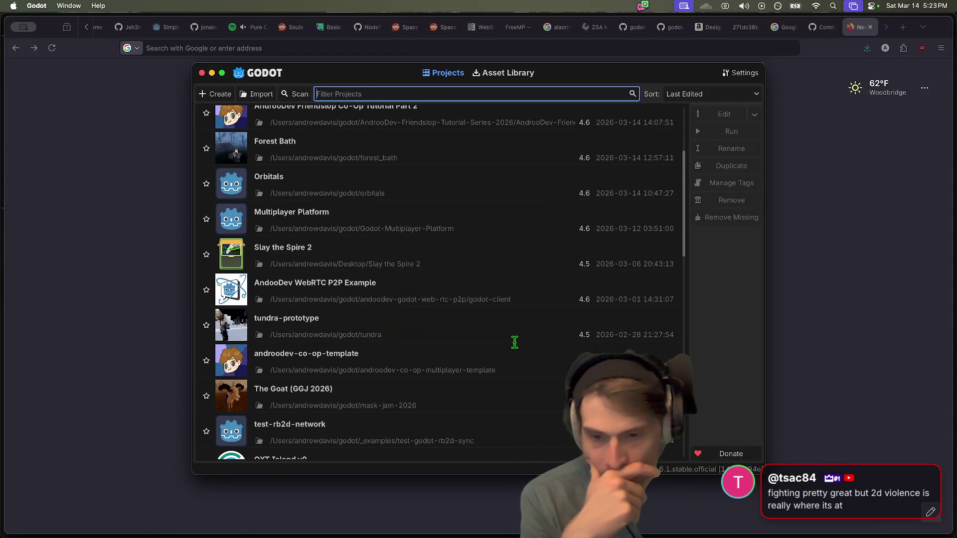
double_click(534, 157)
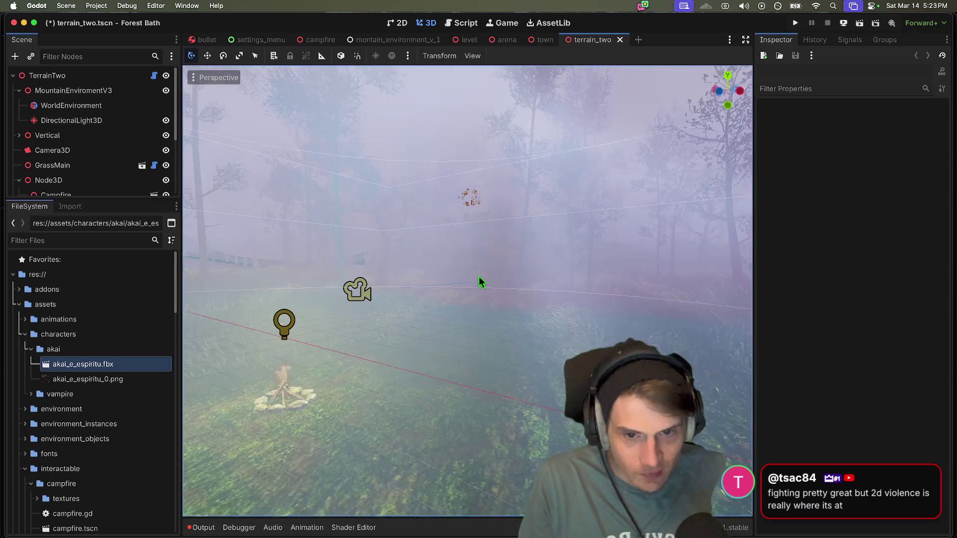
click(860, 23)
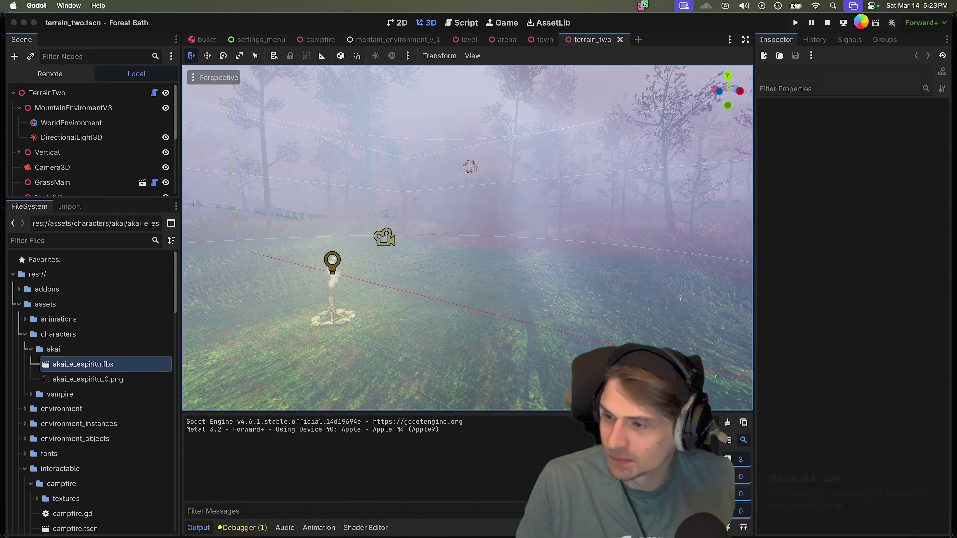
Step: Cycle through open apps, briefly bringing Firefox forward, then return to the Godot editor
key(super+Tab)
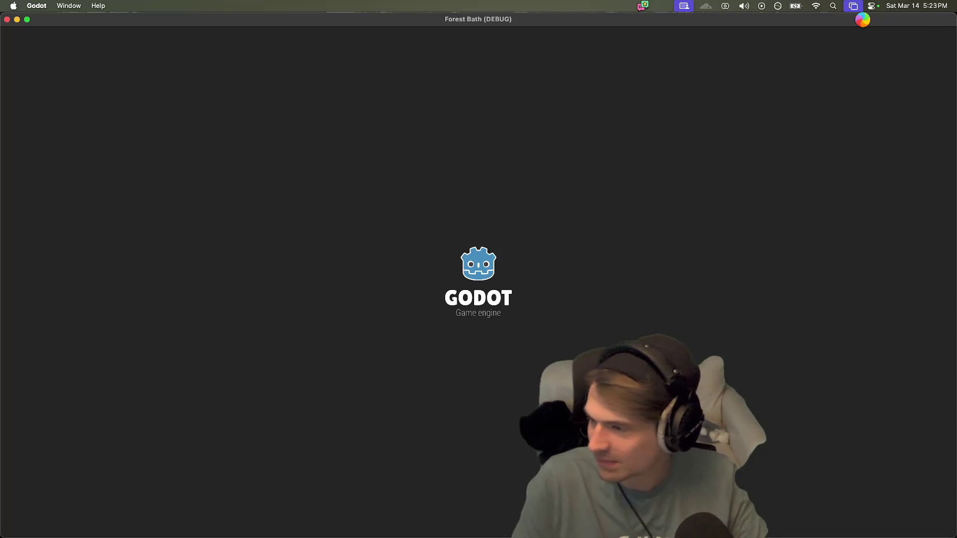
mouse_move(548, 533)
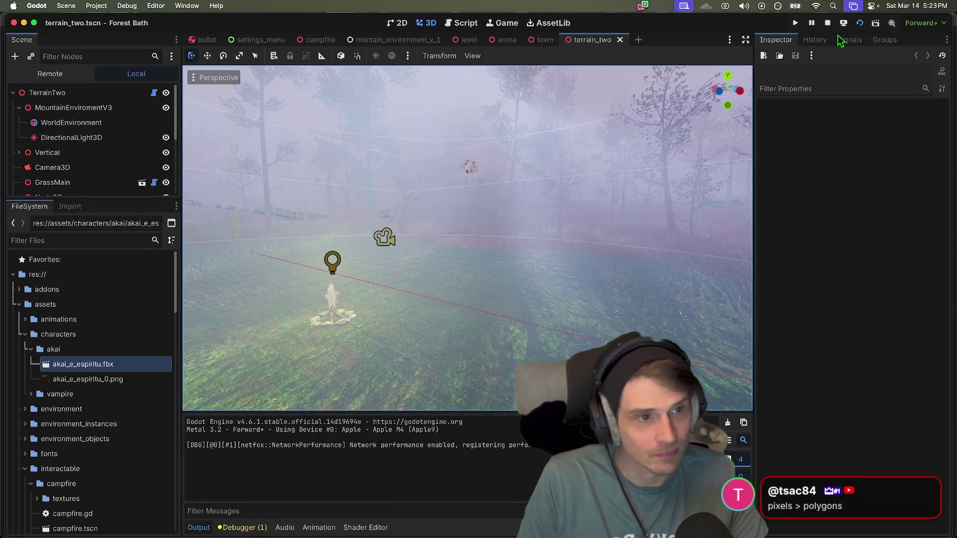
key(super+Tab)
key(super+Tab)
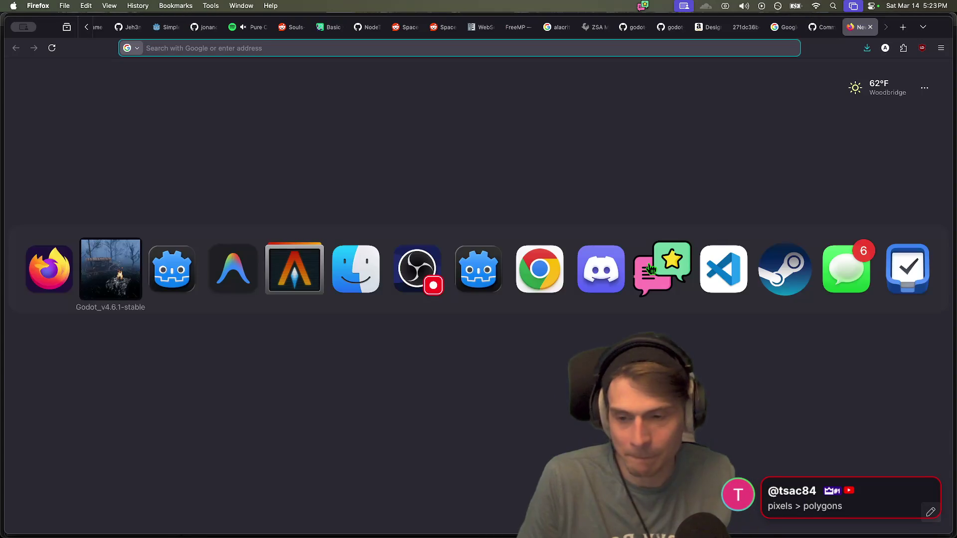
mouse_move(649, 533)
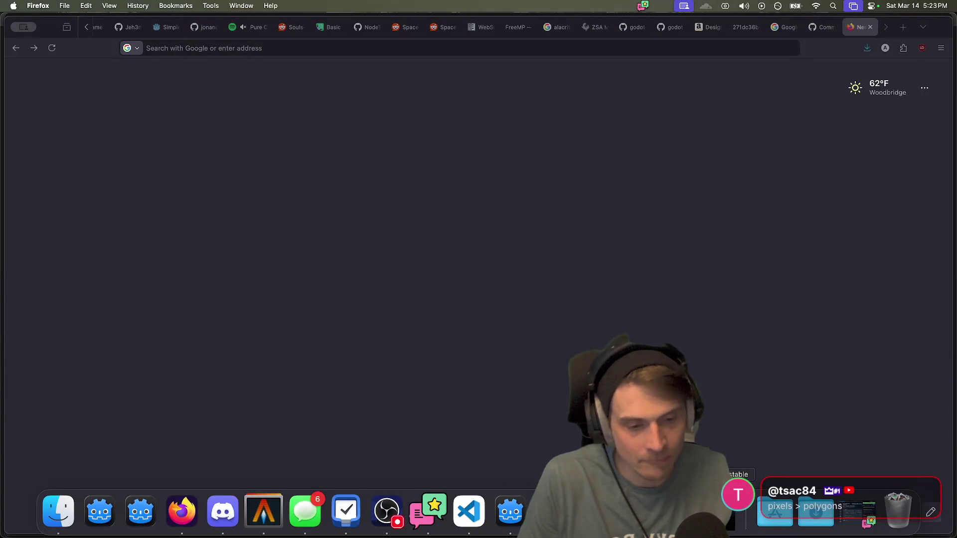
click(746, 122)
key(super+Tab)
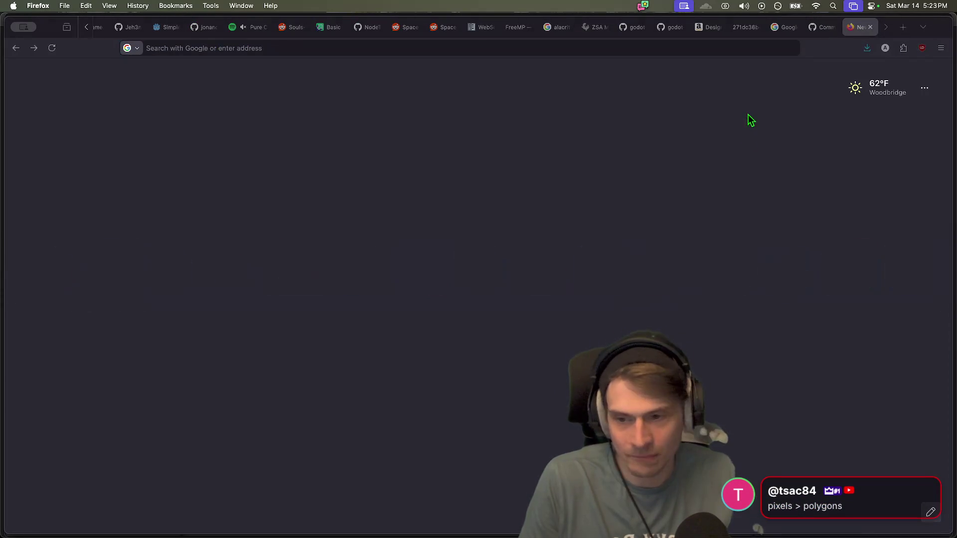
key(super+Tab)
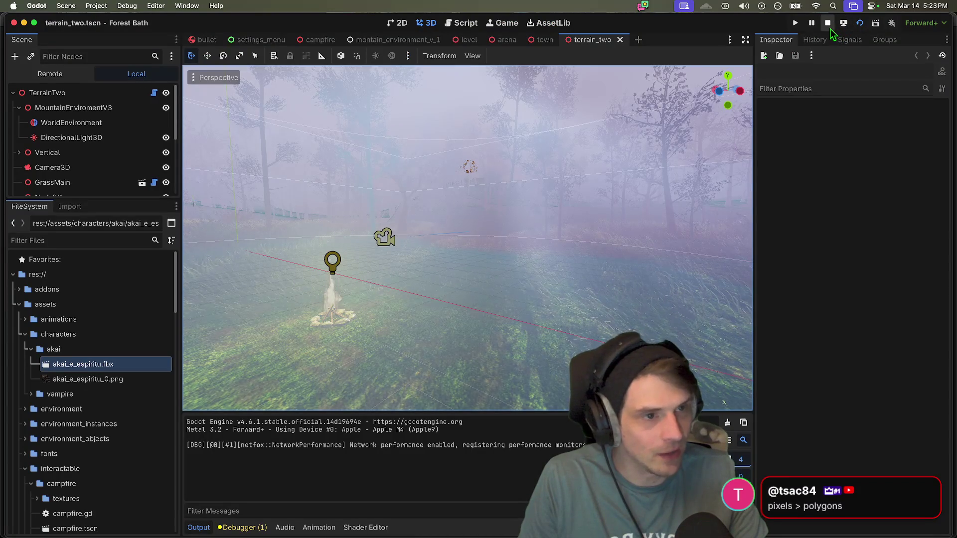
Step: Stop the running terrain_two scene and quit Steam from its Dock menu
click(828, 25)
mouse_move(300, 519)
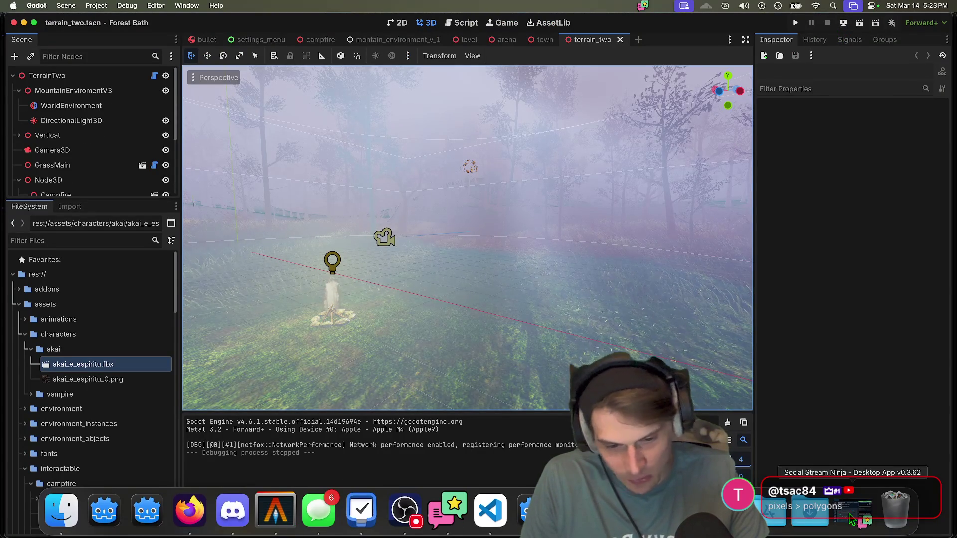
right_click(490, 510)
click(499, 454)
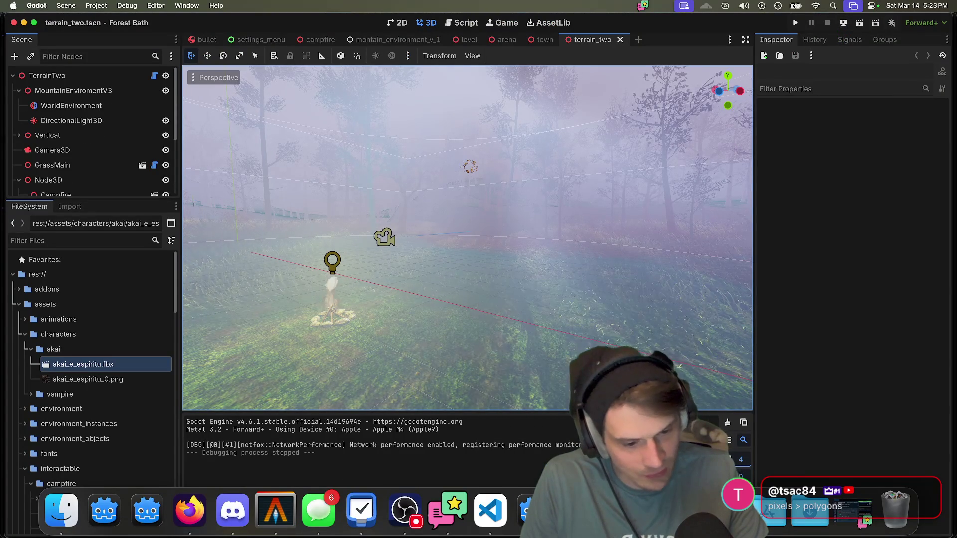
right_click(718, 509)
click(818, 233)
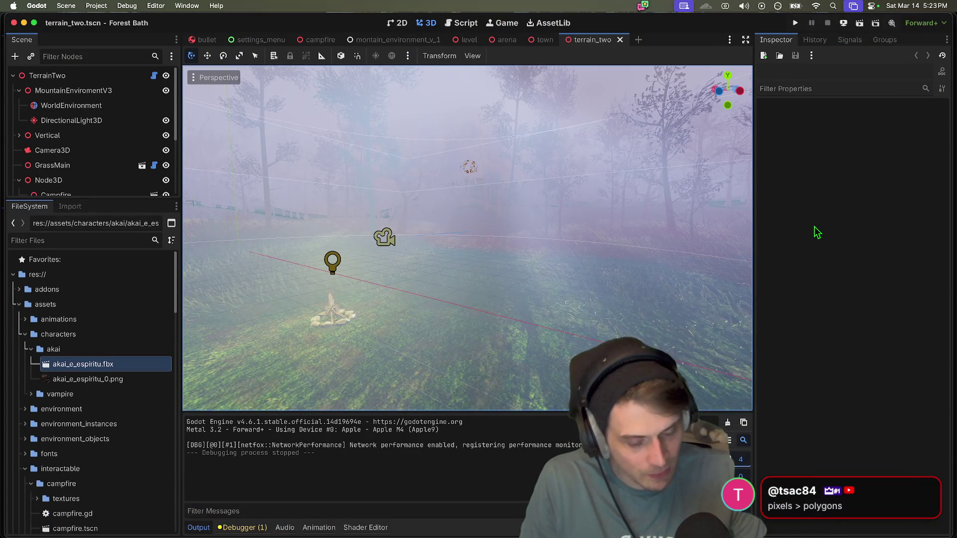
right_click(616, 508)
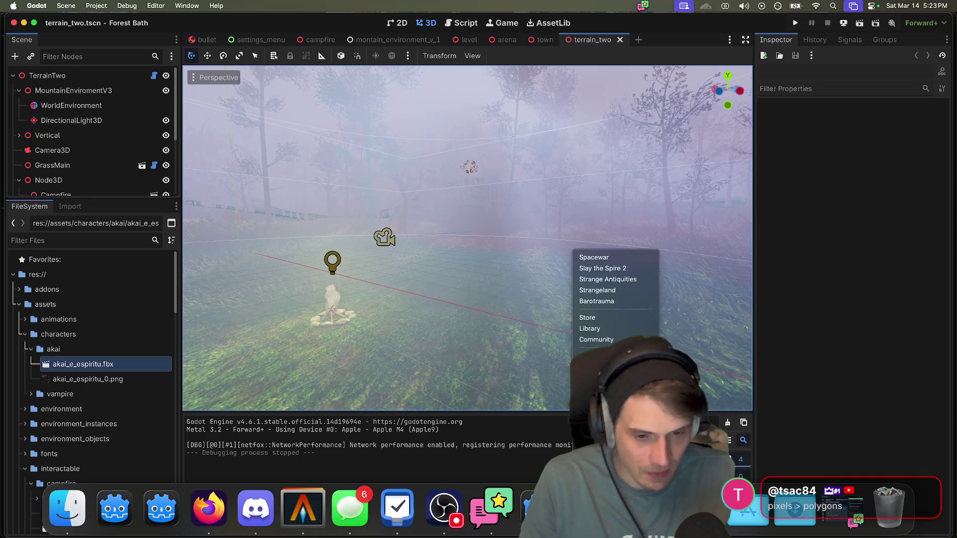
click(593, 394)
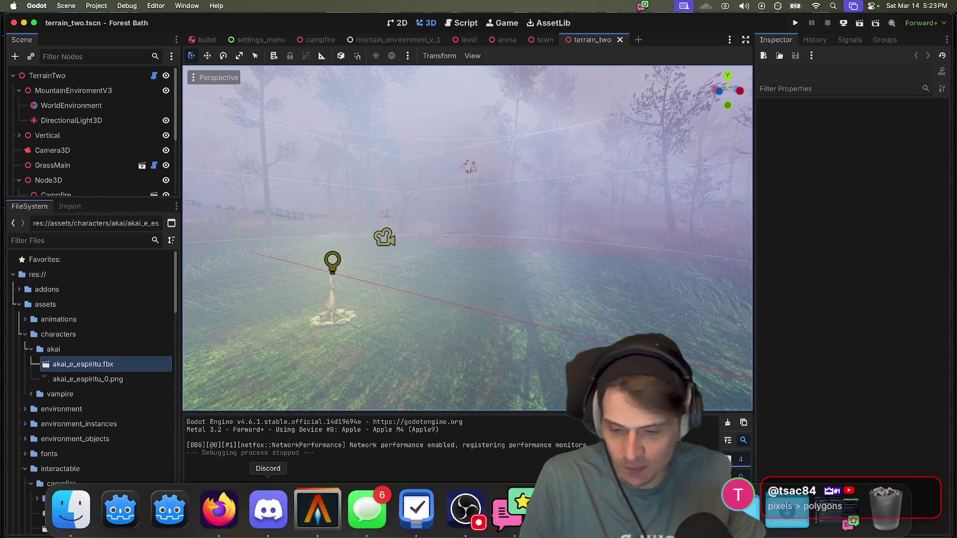
Step: Quit Discord, run the full Forest Bath project with Cmd+B, and start from the main menu
right_click(268, 508)
click(313, 462)
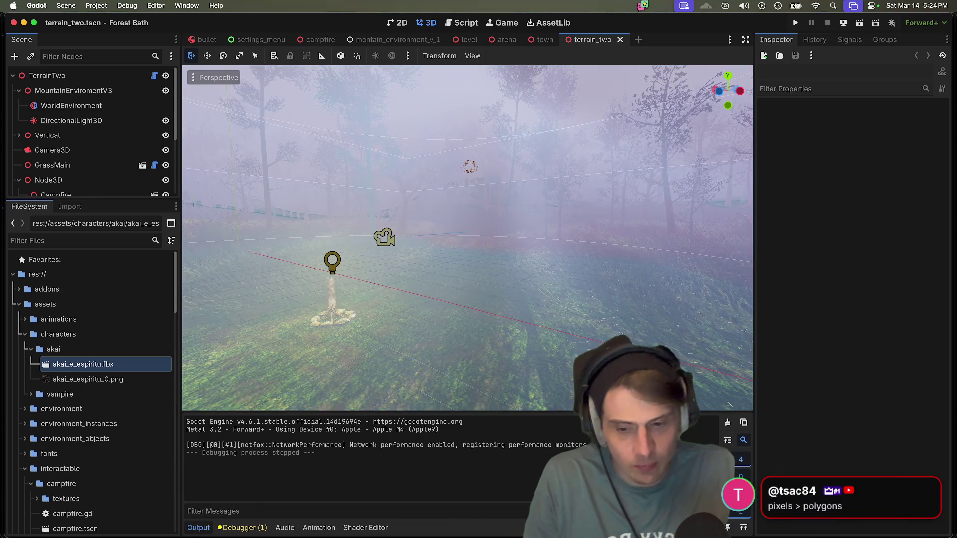
key(super+b)
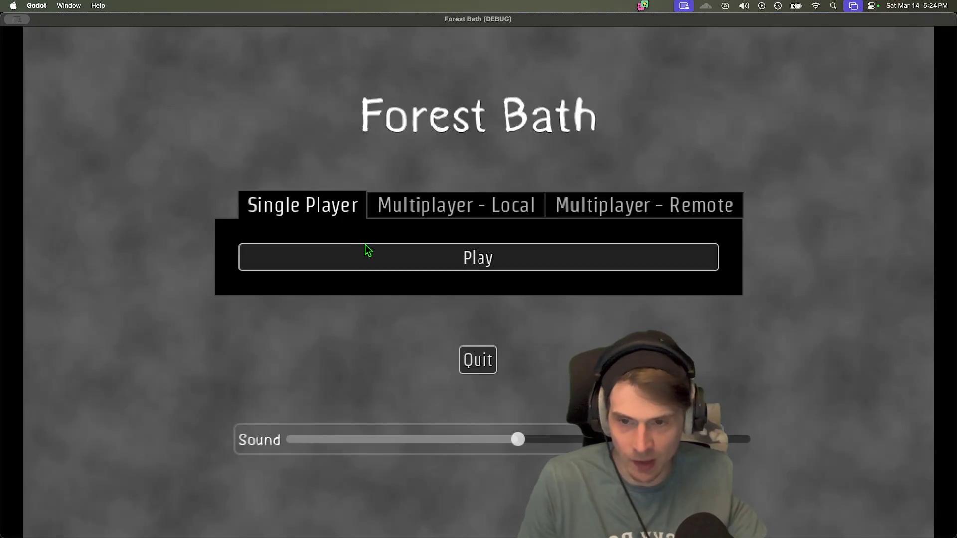
click(367, 250)
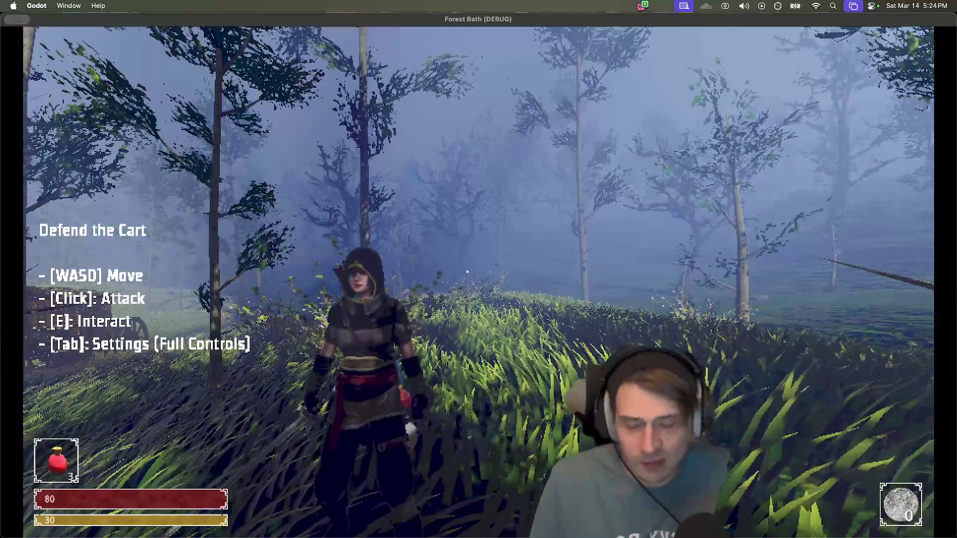
Step: Walk the hero through the forest to the cart and buy the Shield for 15 gold
key(w)
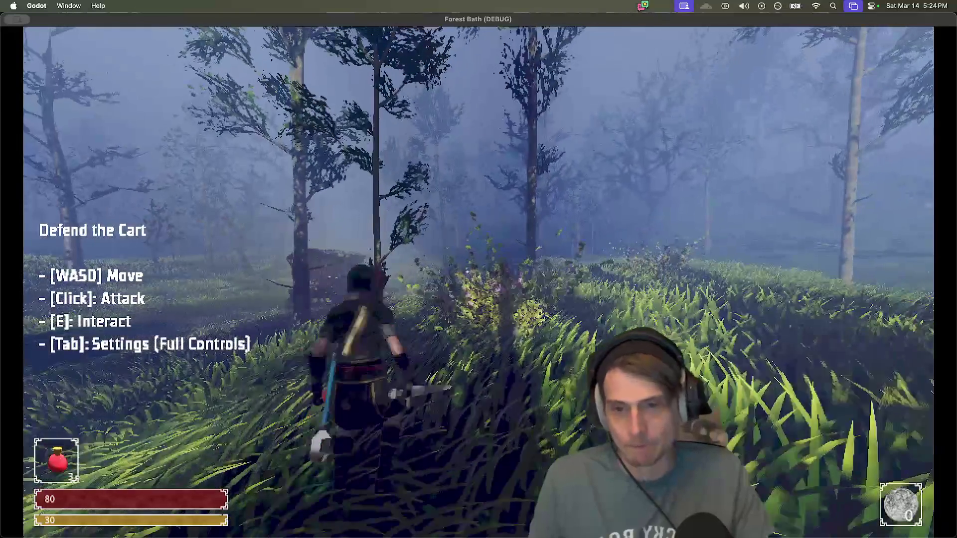
key(w)
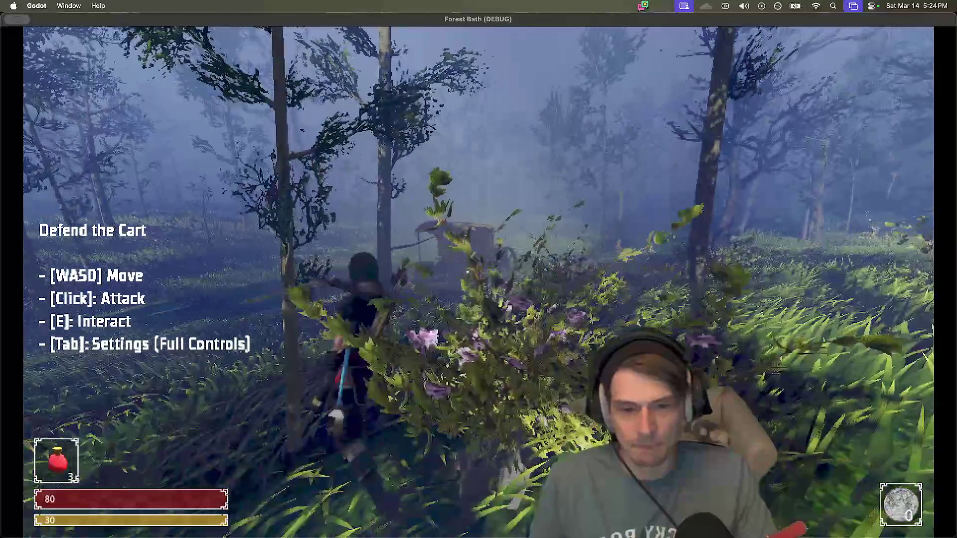
key(w)
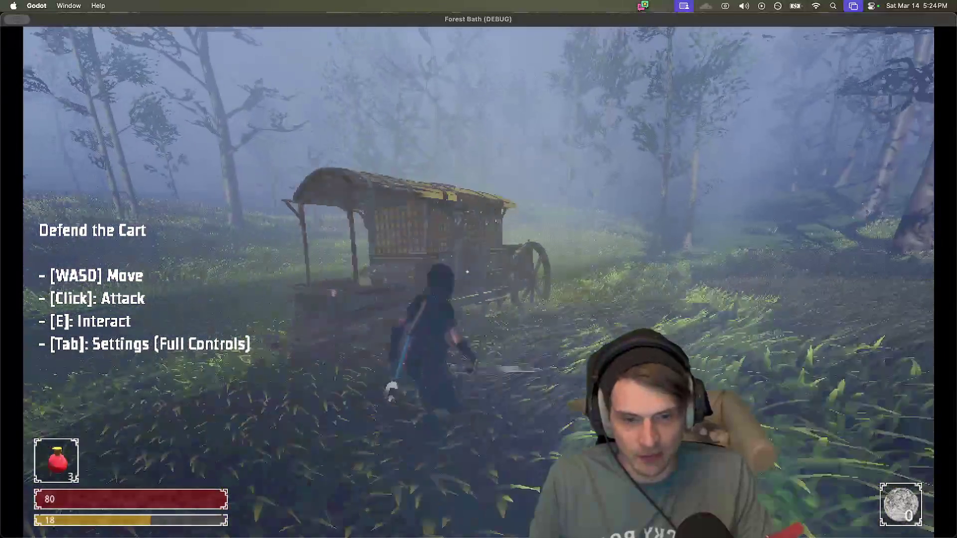
key(w)
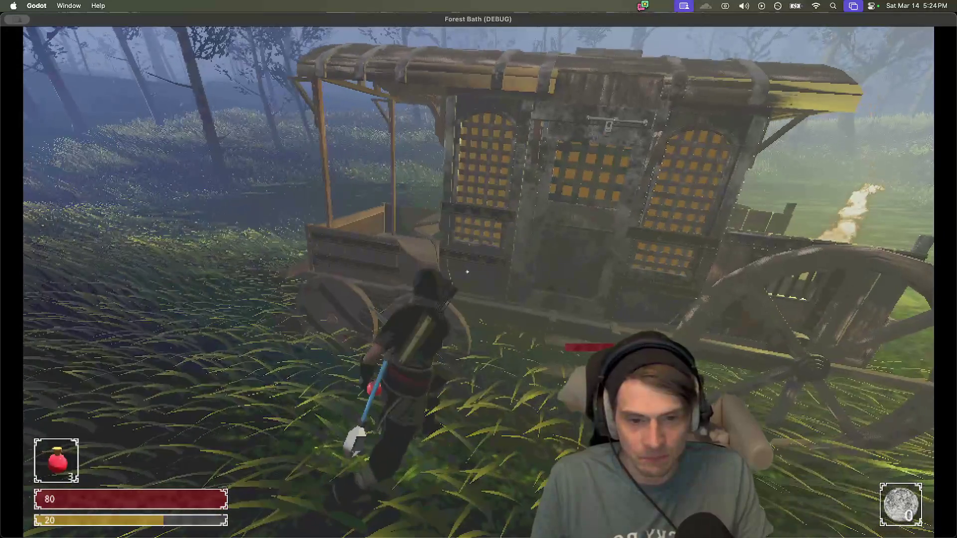
key(a)
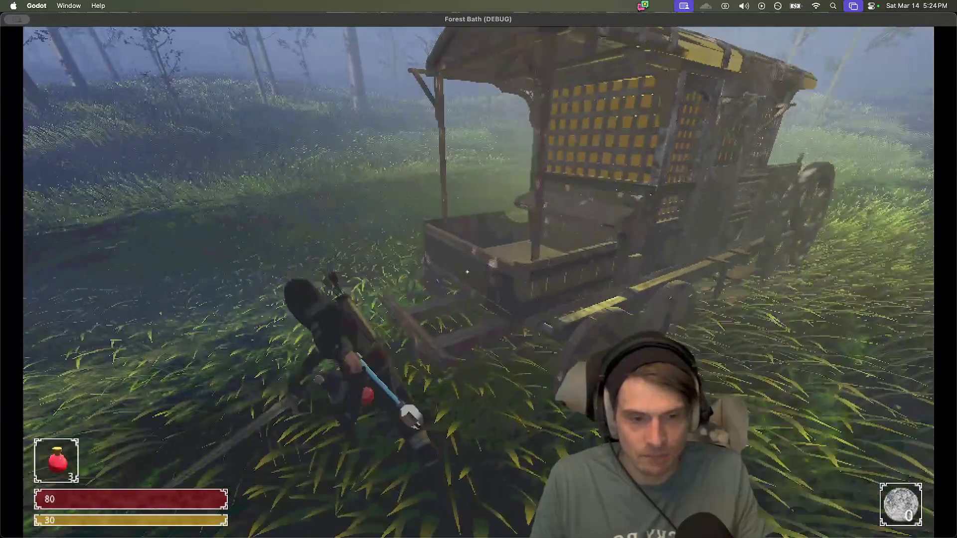
key(w)
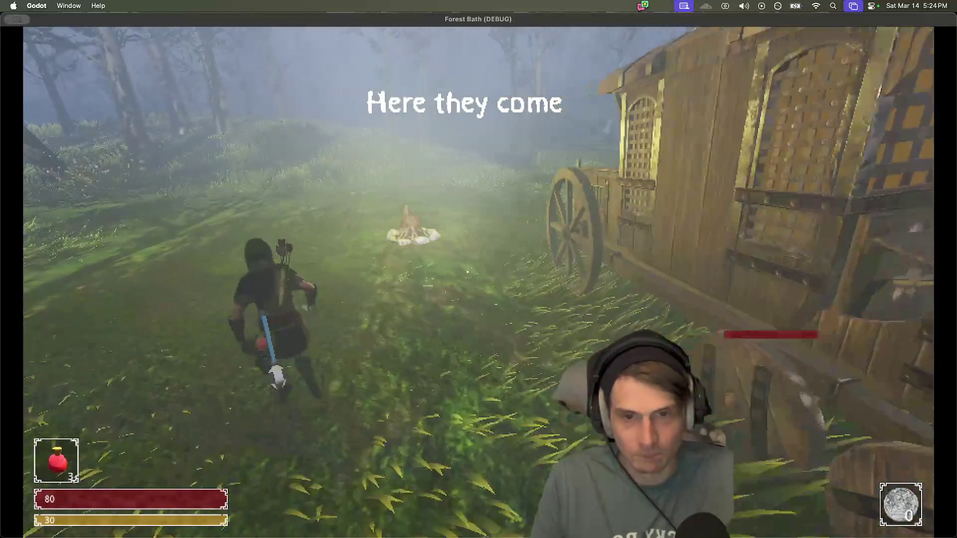
key(space)
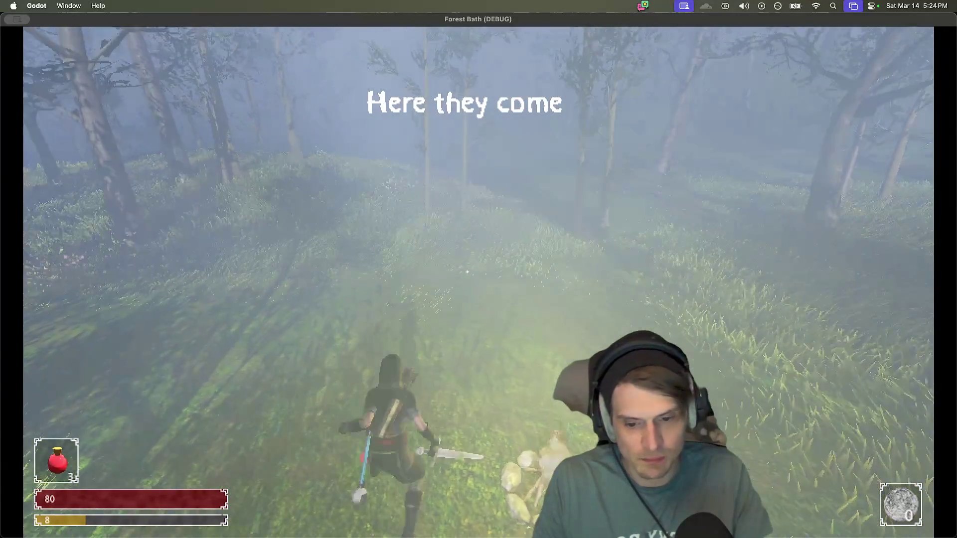
key(w)
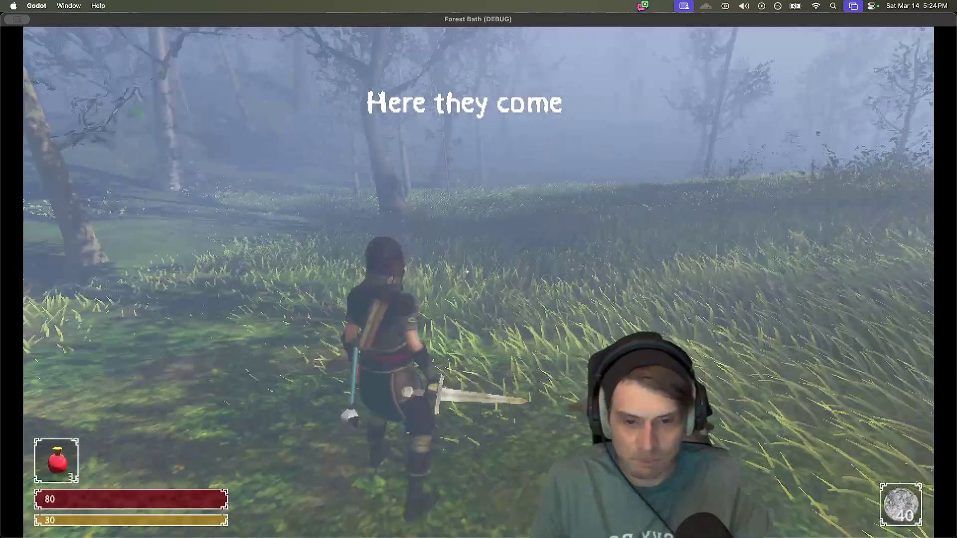
key(a)
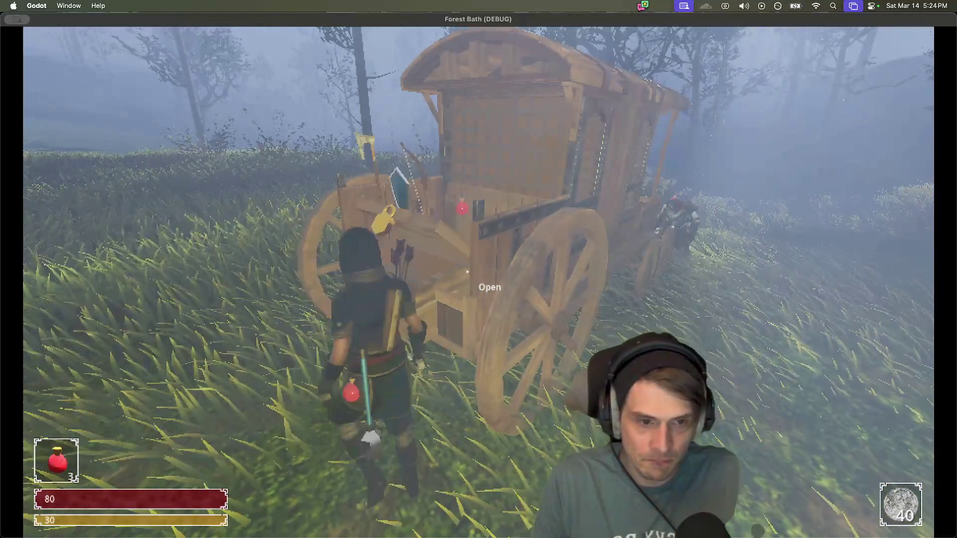
key(a)
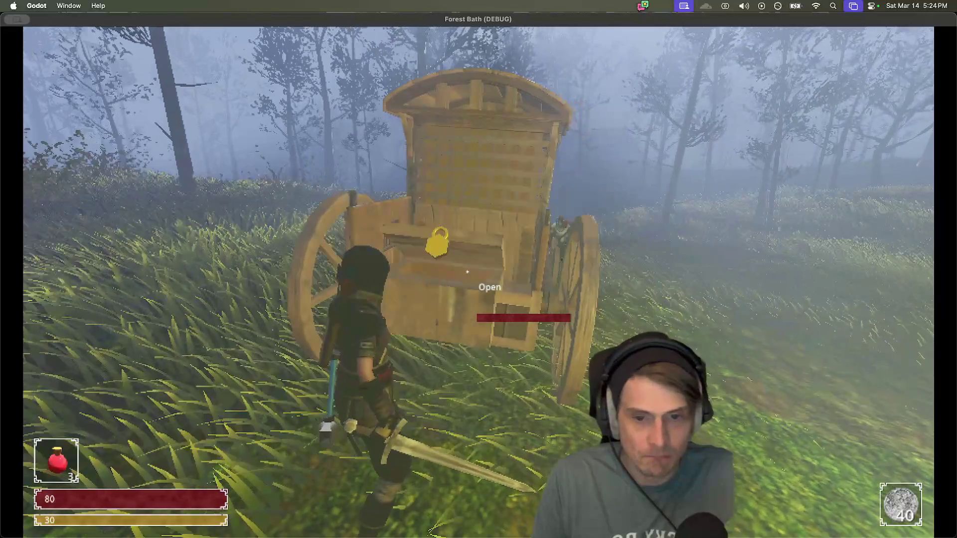
key(a)
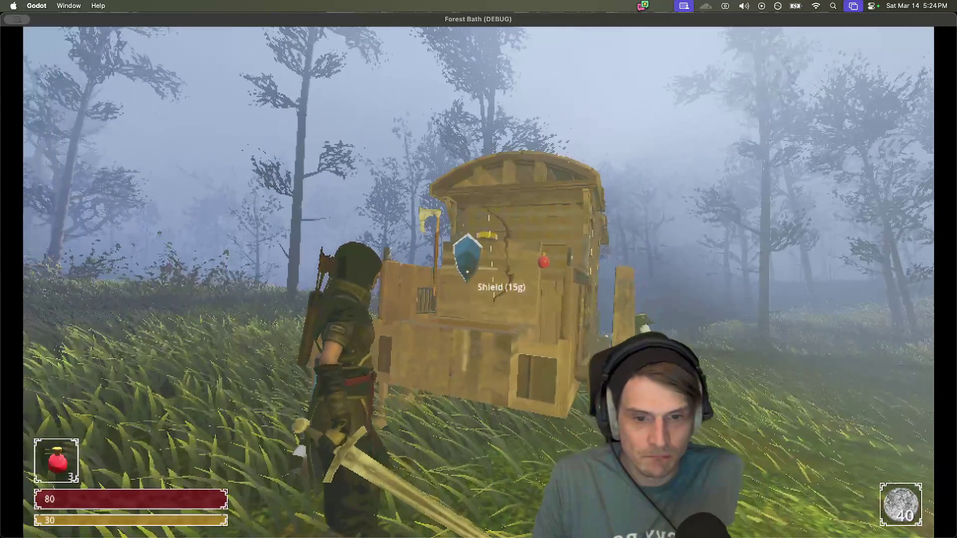
key(e)
key(a)
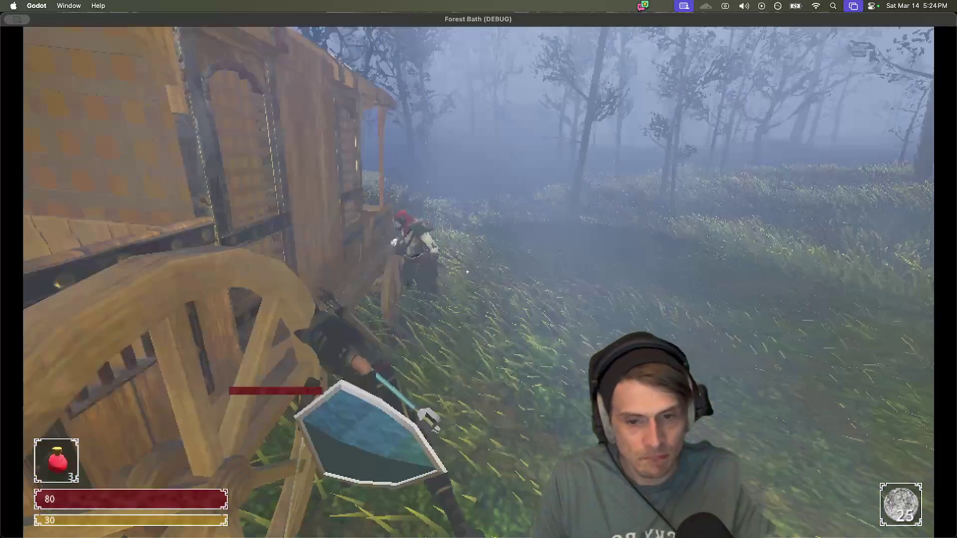
Step: Attack the red-hooded enemies in the field, dodging away between swings
key(a)
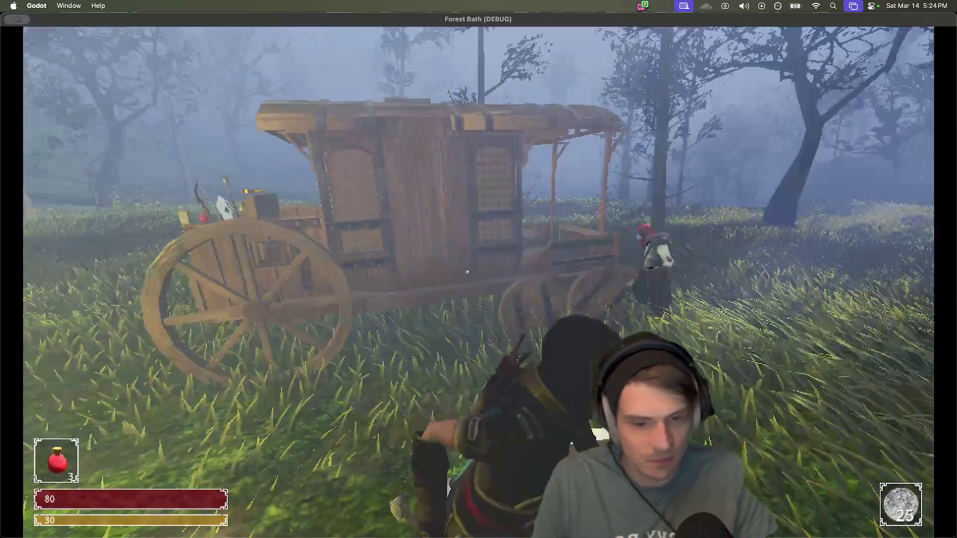
key(a)
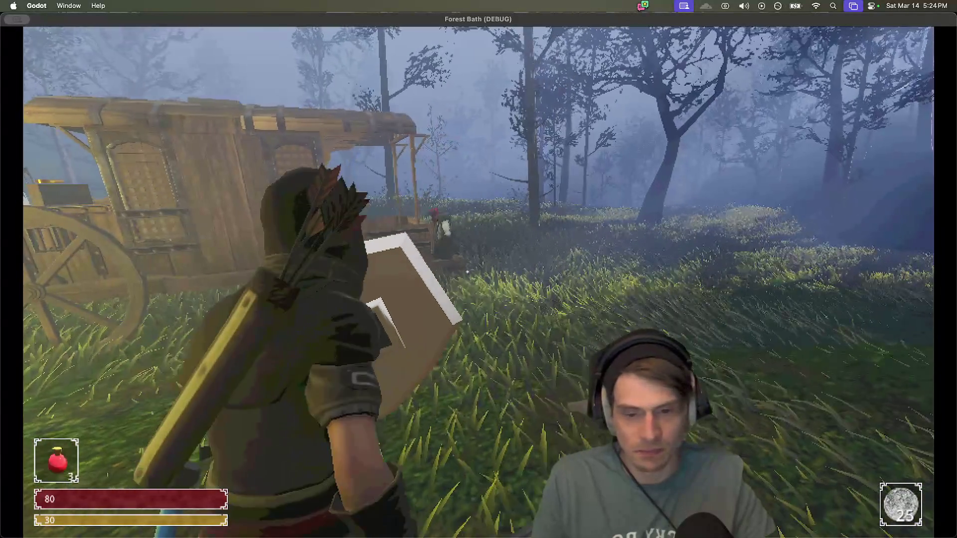
key(w)
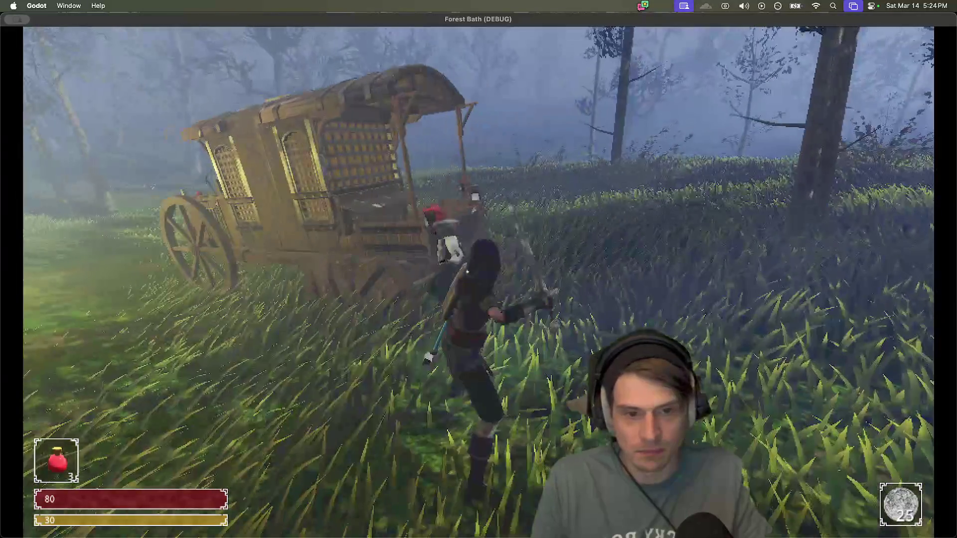
key(w)
click(468, 271)
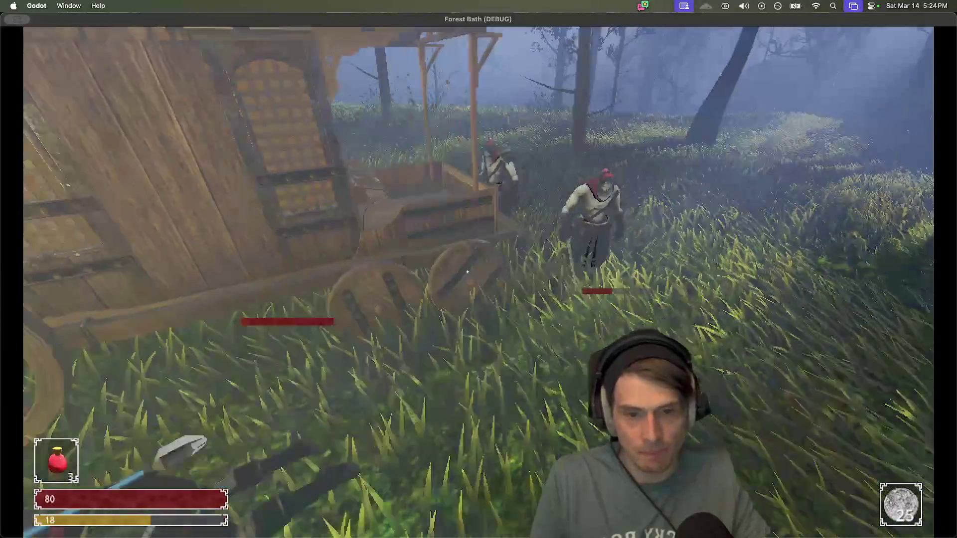
key(w)
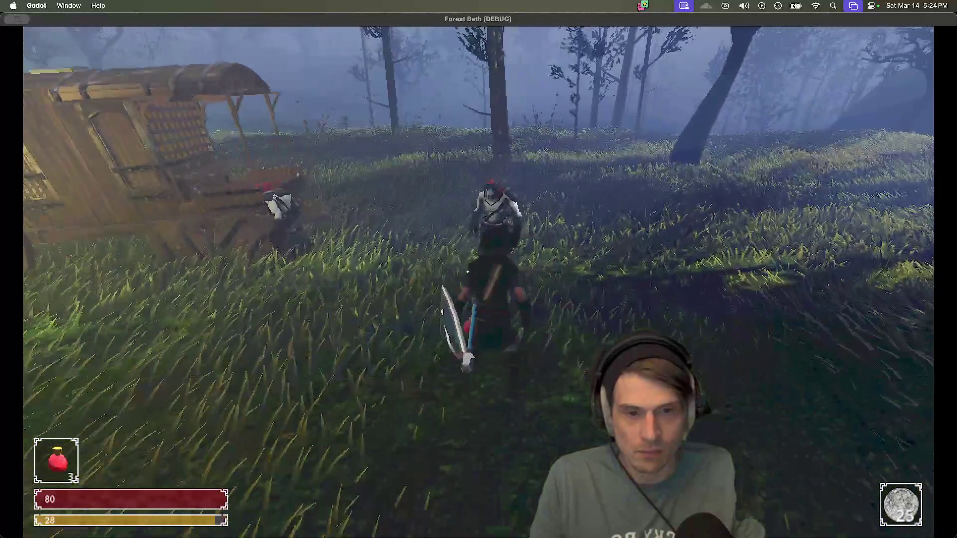
key(w)
key(space)
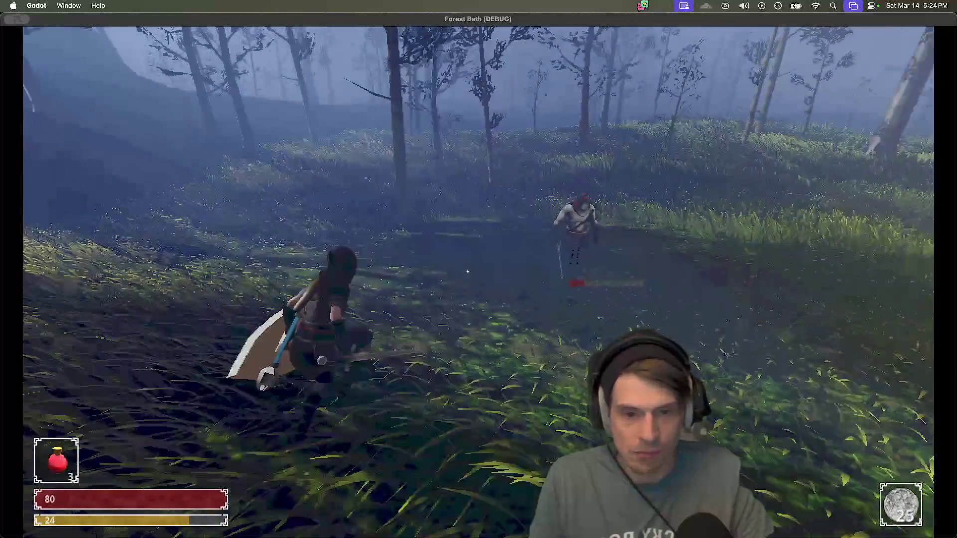
key(w)
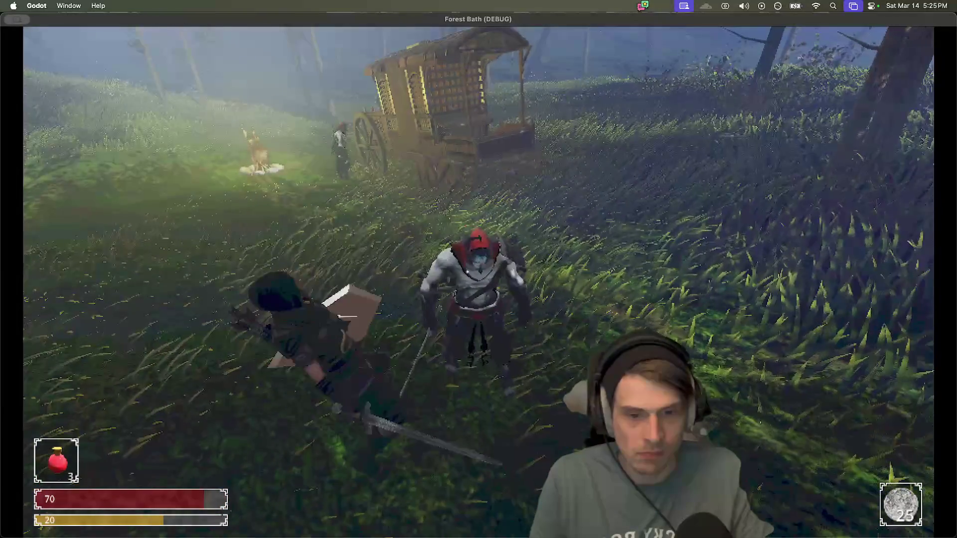
key(w)
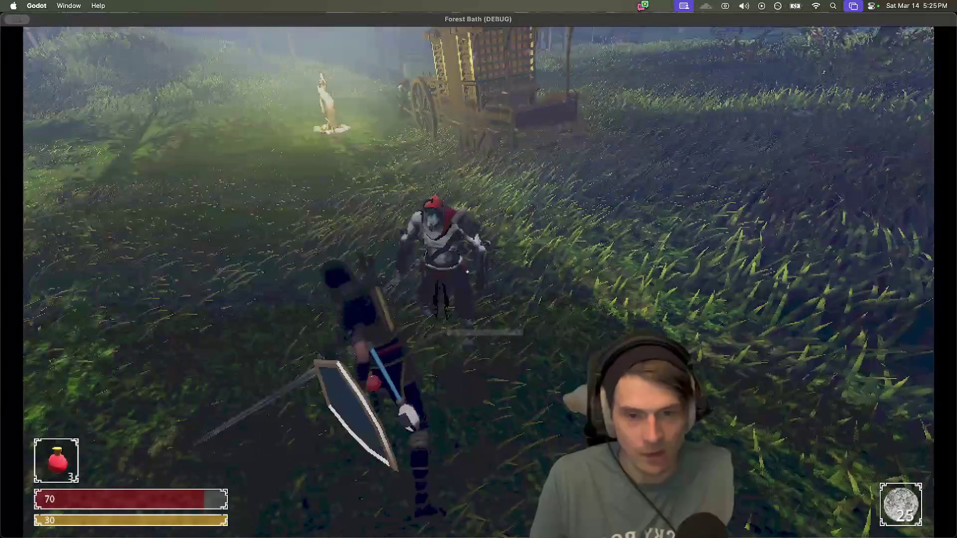
key(w)
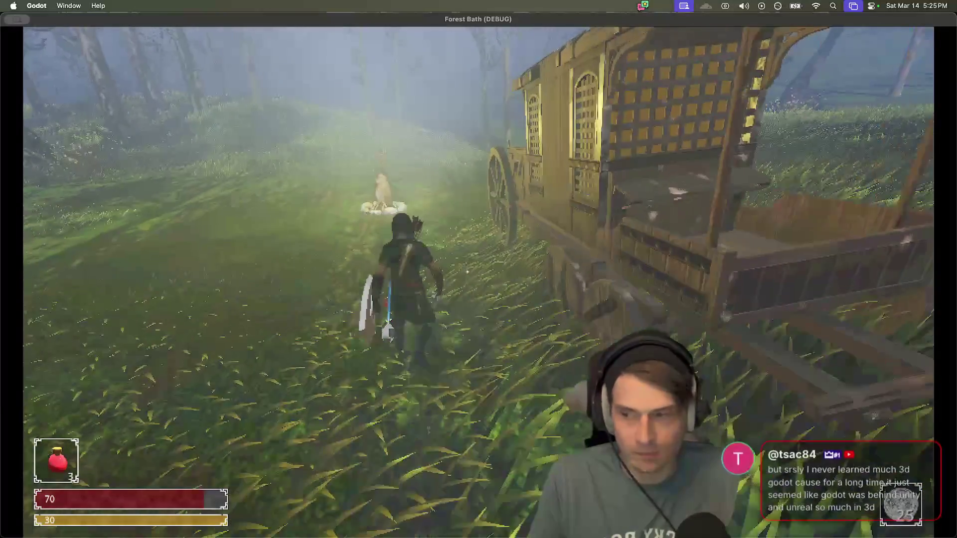
key(w)
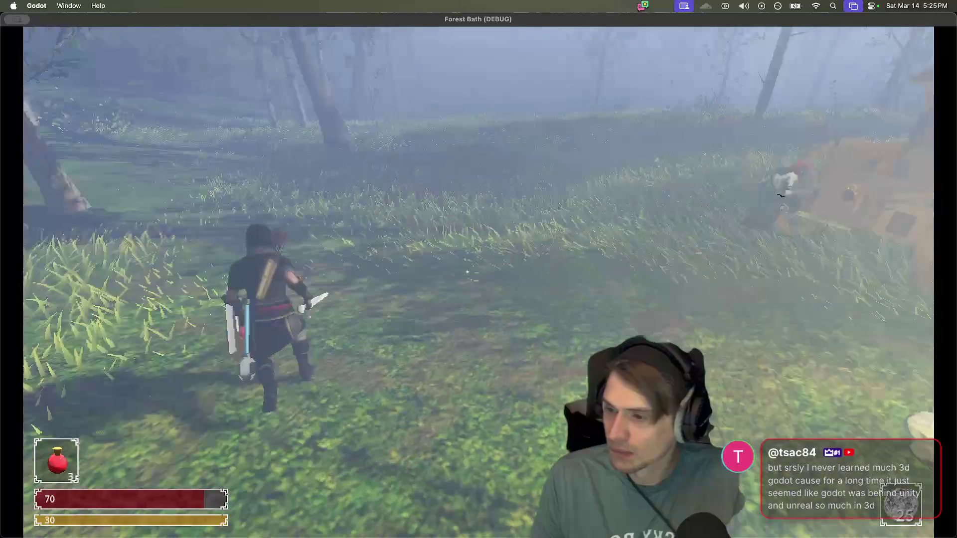
key(w)
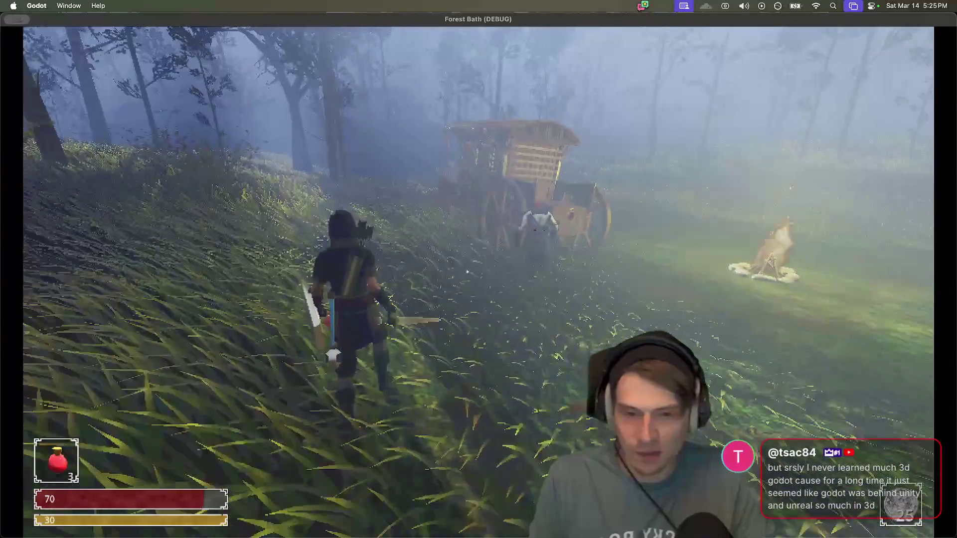
Step: Turn back, fight the enemy beside the cart, and walk up to the cart's shop
key(s)
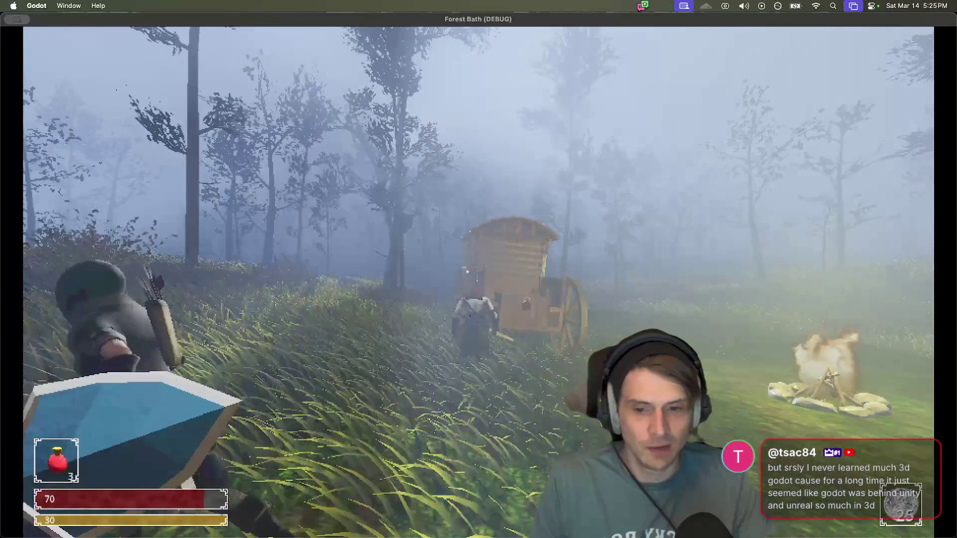
key(a)
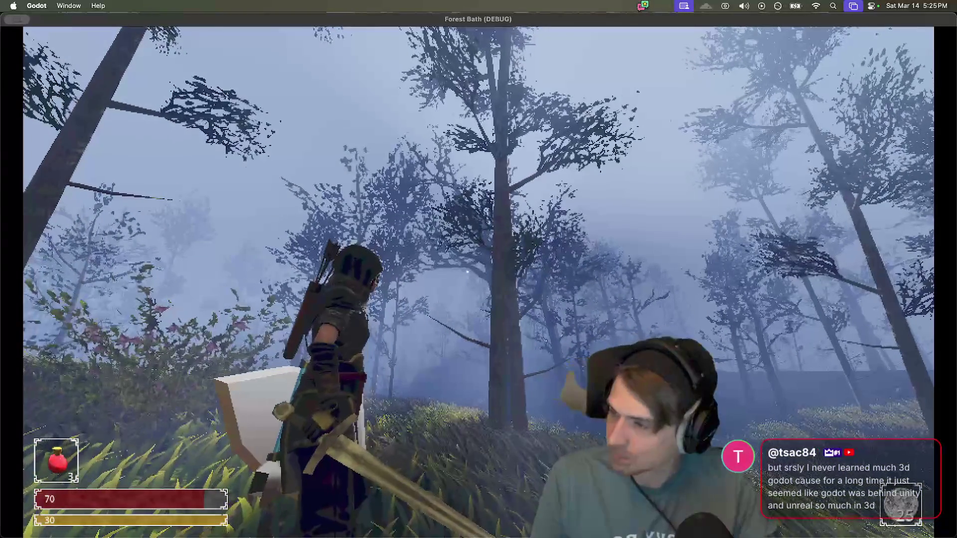
key(w)
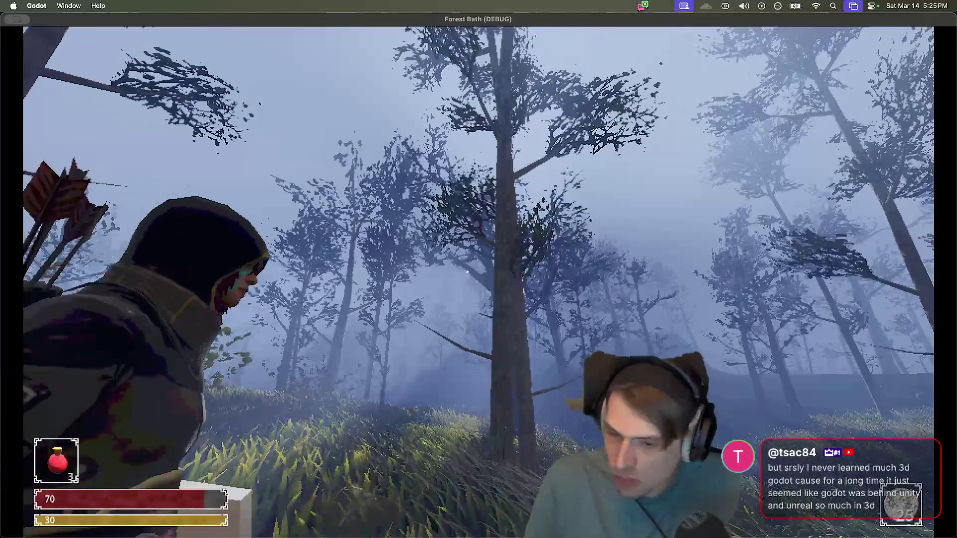
key(w)
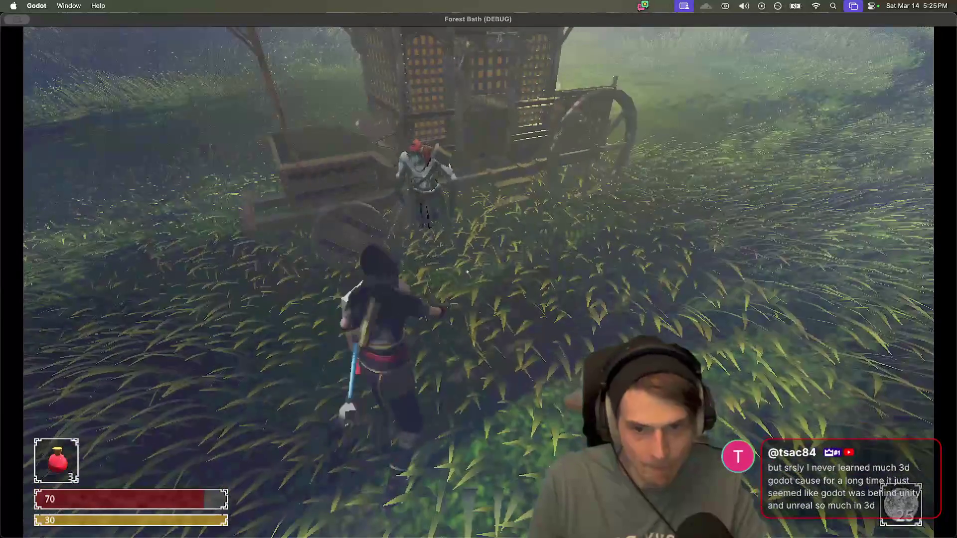
key(w)
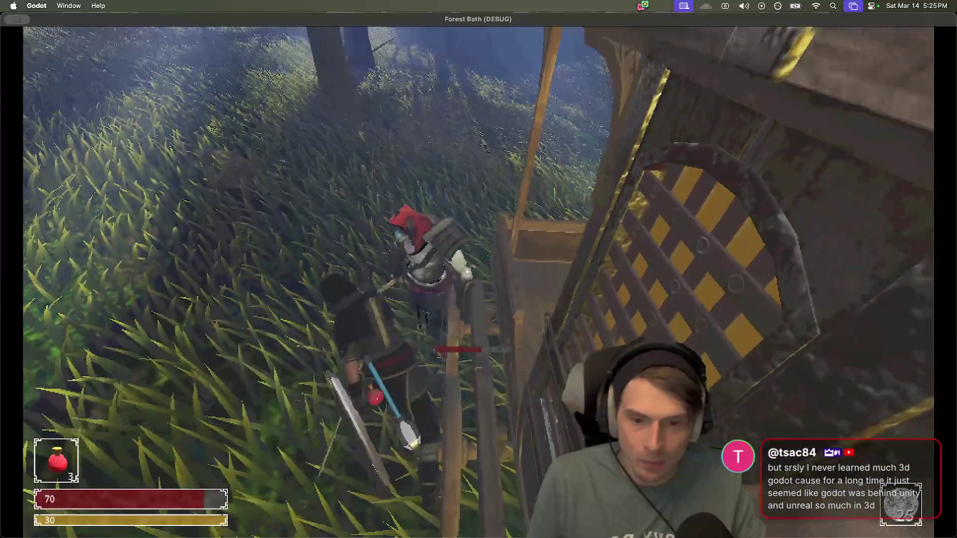
key(w)
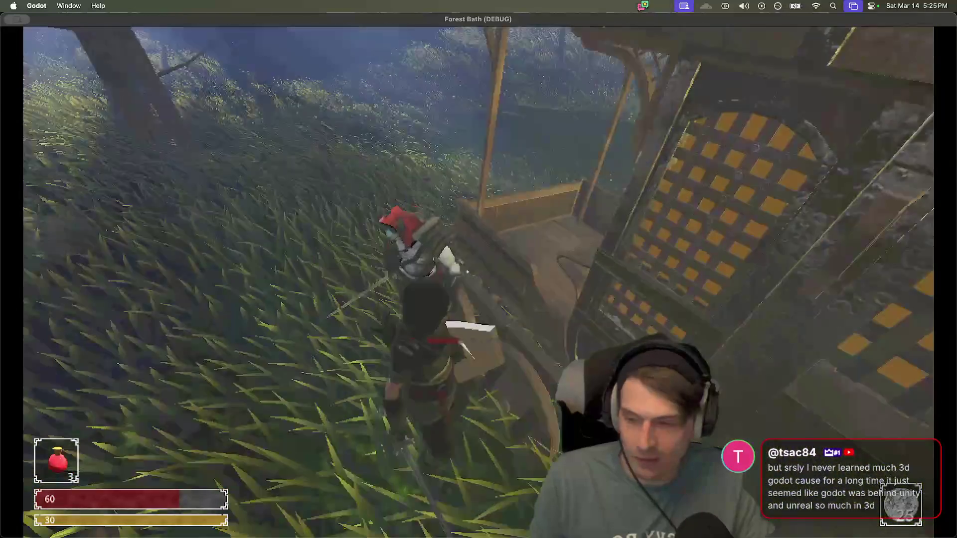
key(w)
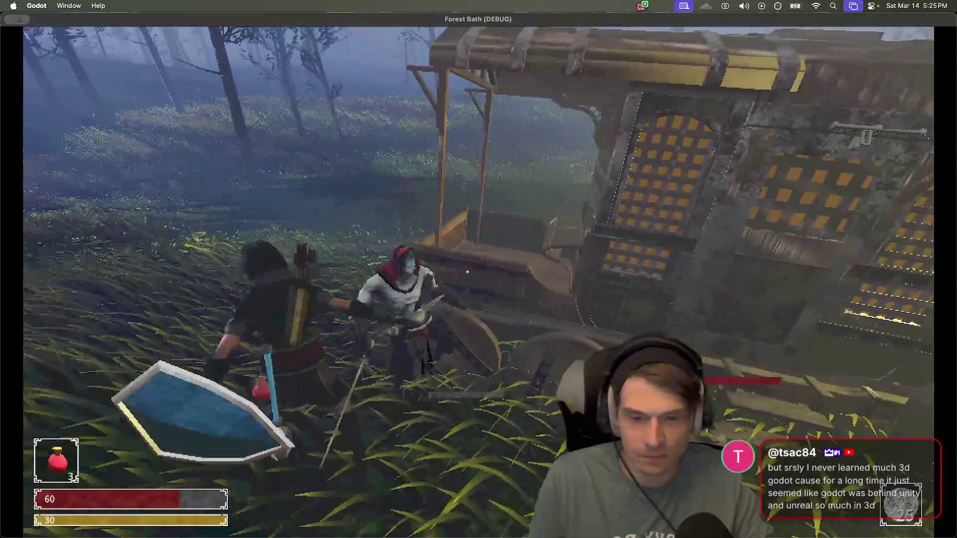
key(w)
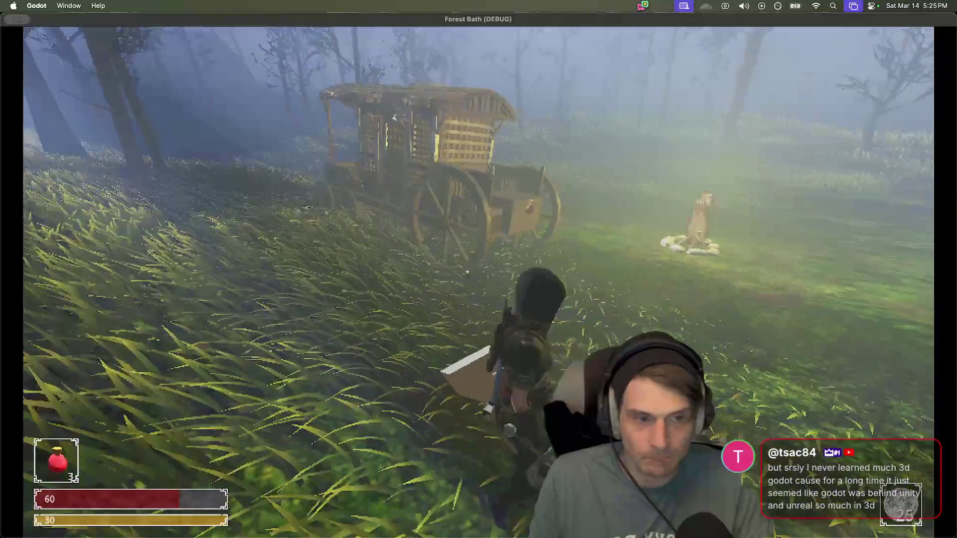
key(w)
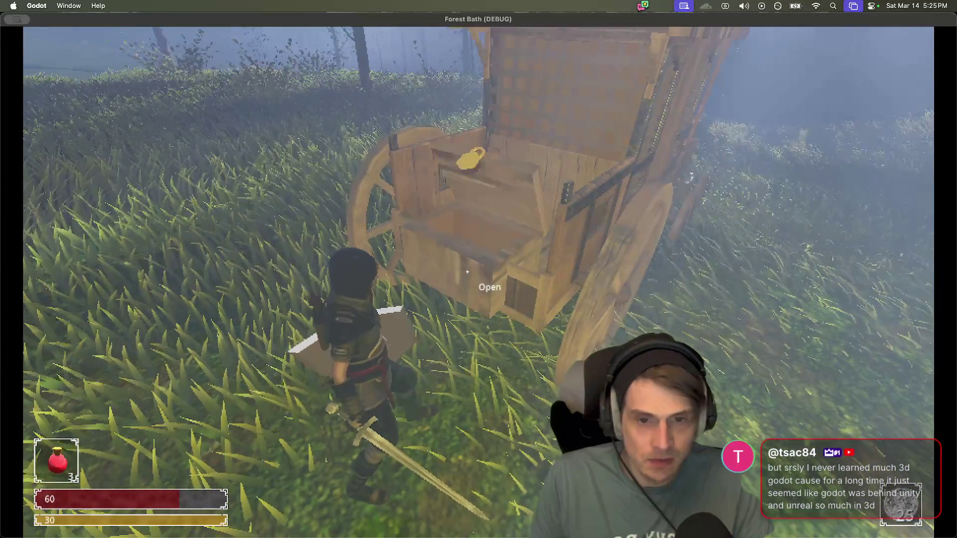
Step: Open the merchant wagon's shop, showing its wares and the Bow at 40g
key(e)
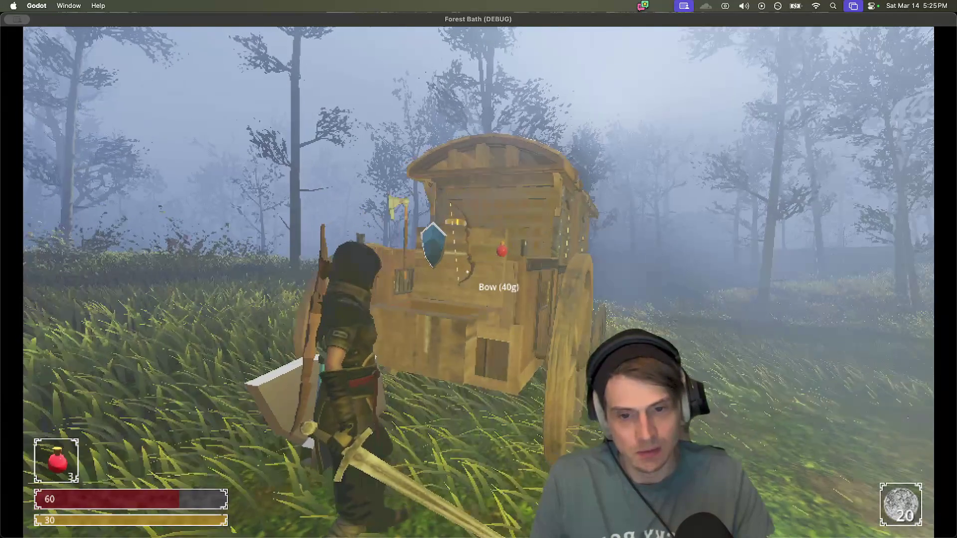
Step: Run from the wagon, aim and attack the approaching enemies with the bow, then dodge-roll away
key(a)
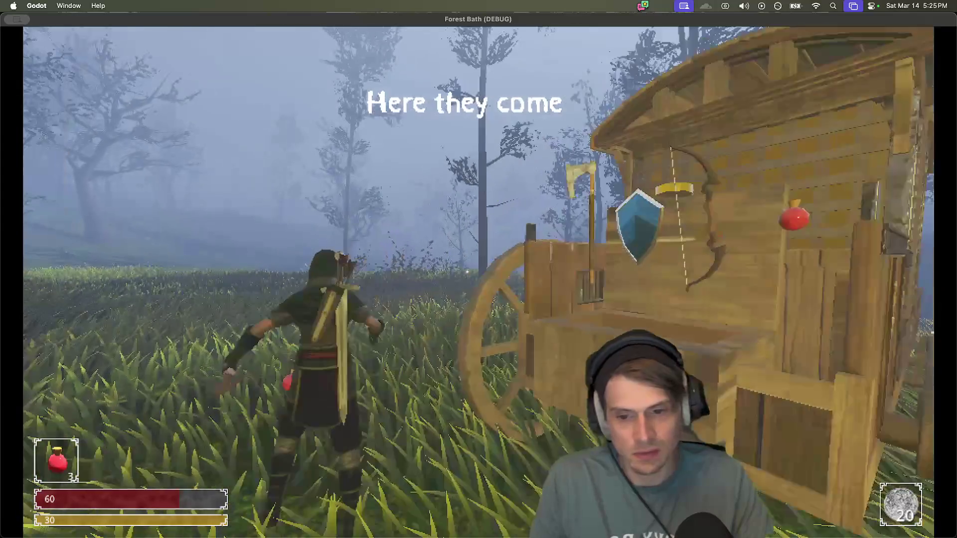
key(w)
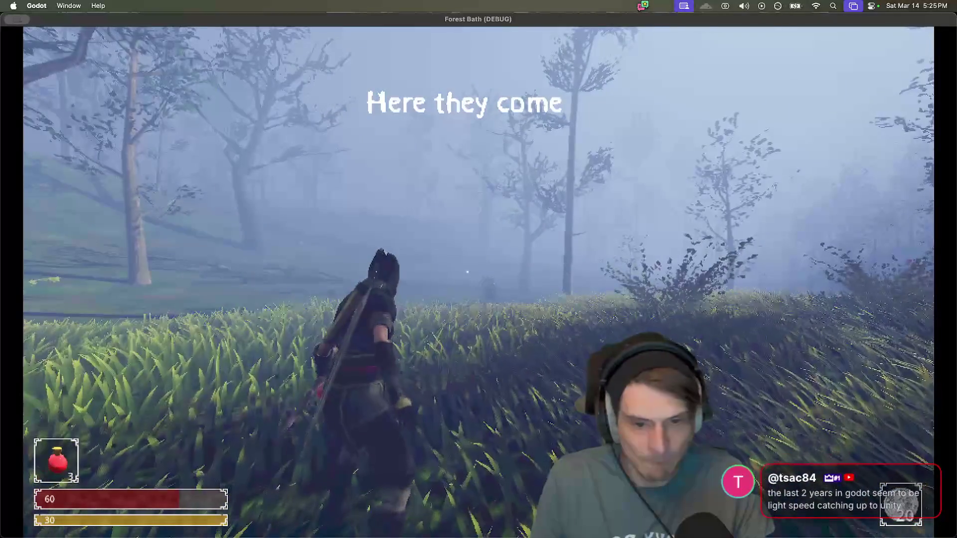
right_click(467, 272)
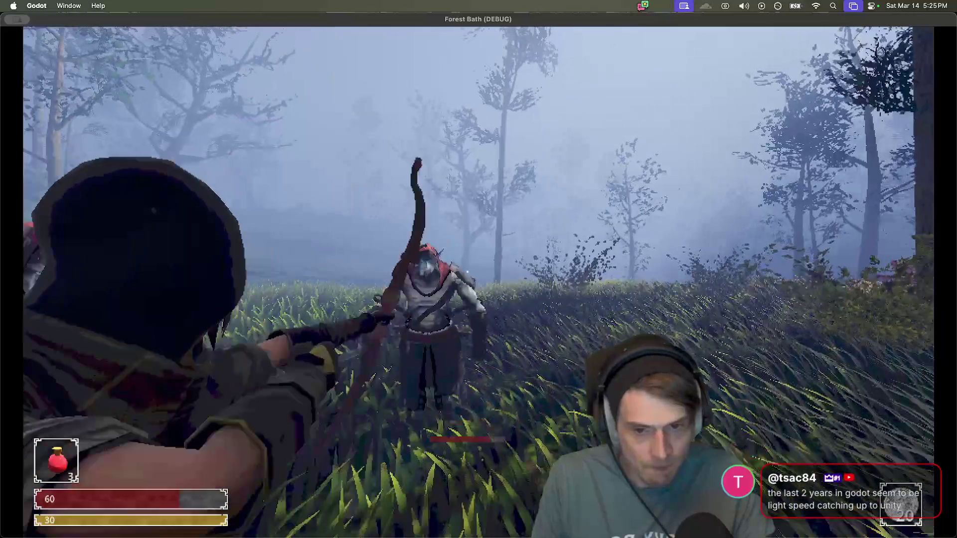
click(479, 271)
key(space)
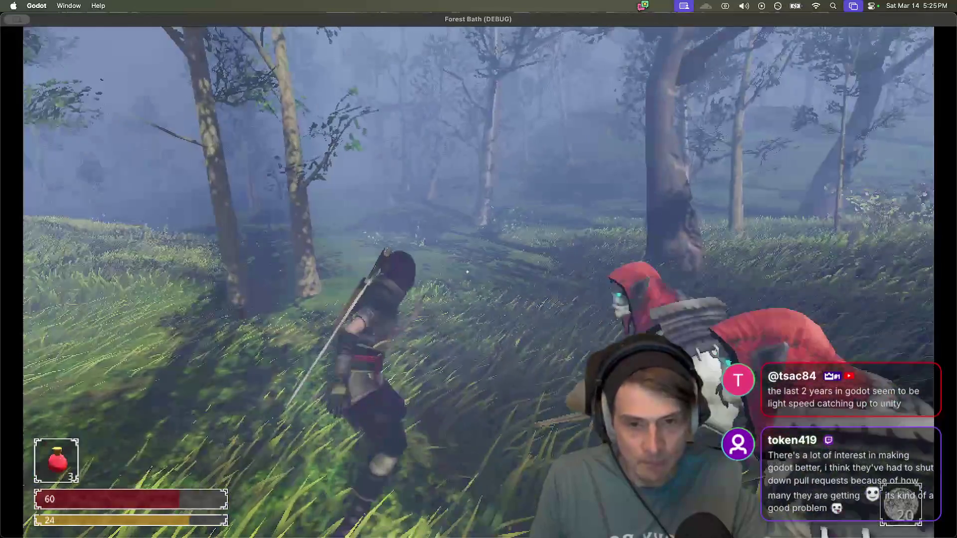
key(space)
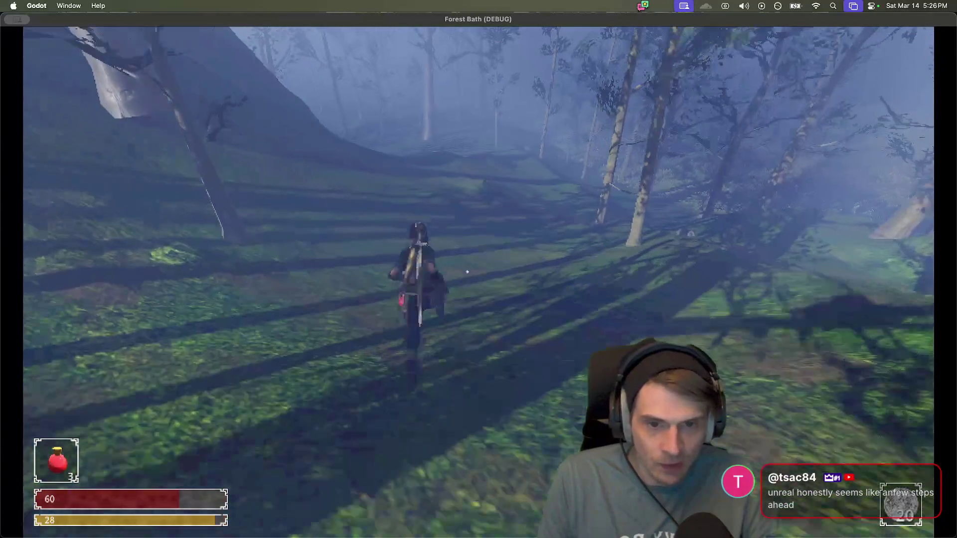
Step: Run through the tall grass and down the slope, swinging the sword and dodge-rolling along the ridge
key(w)
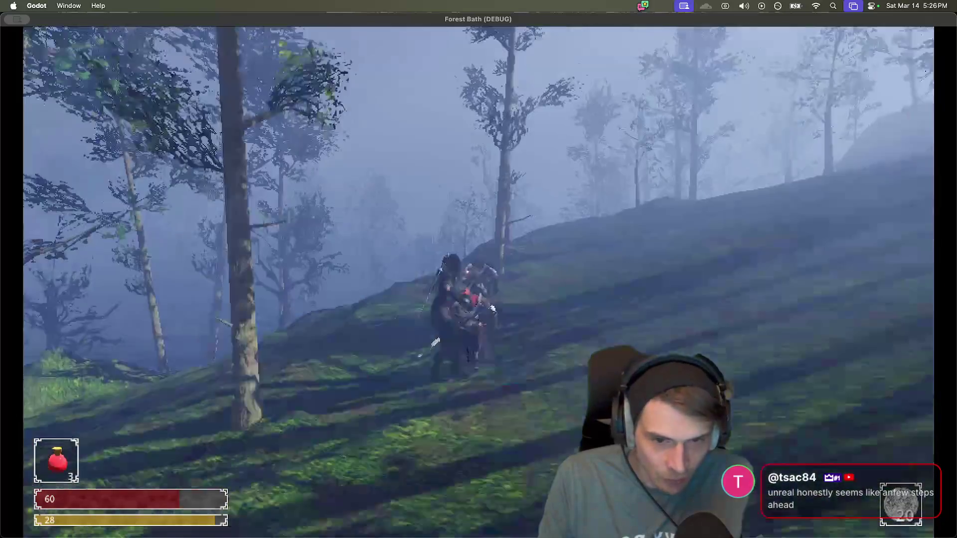
key(w)
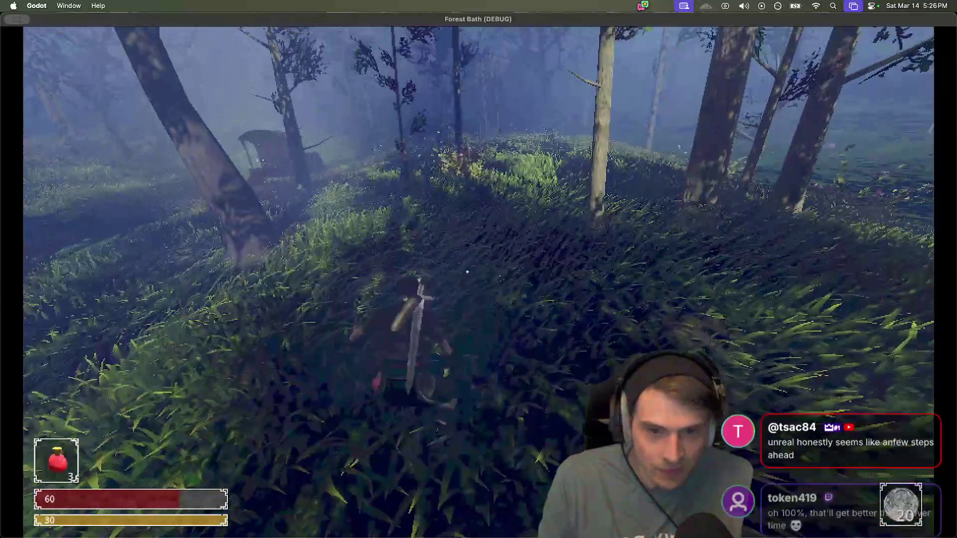
key(w)
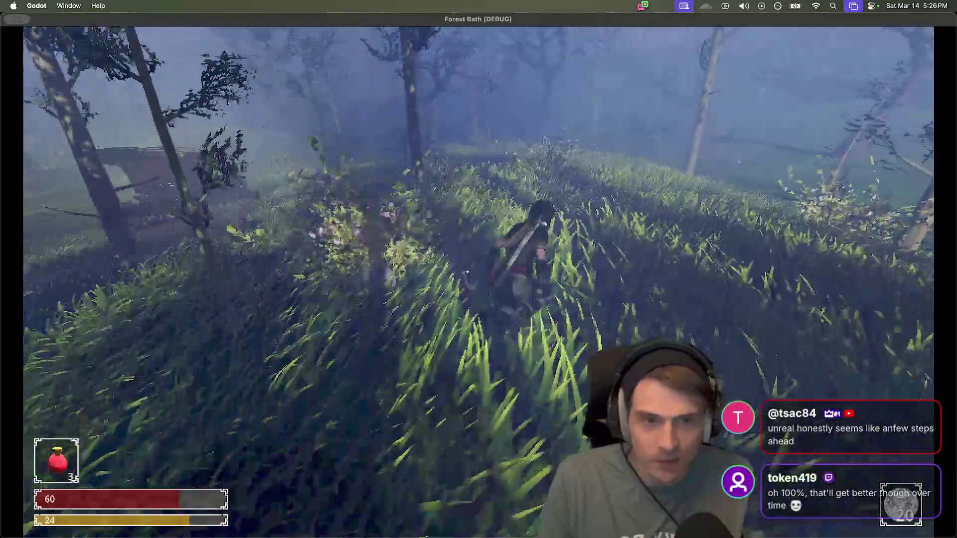
key(w)
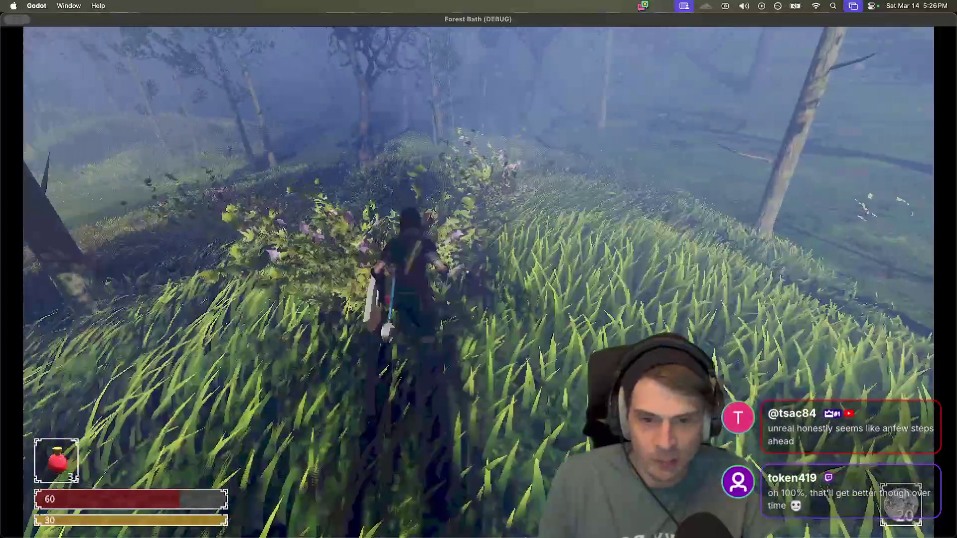
key(w)
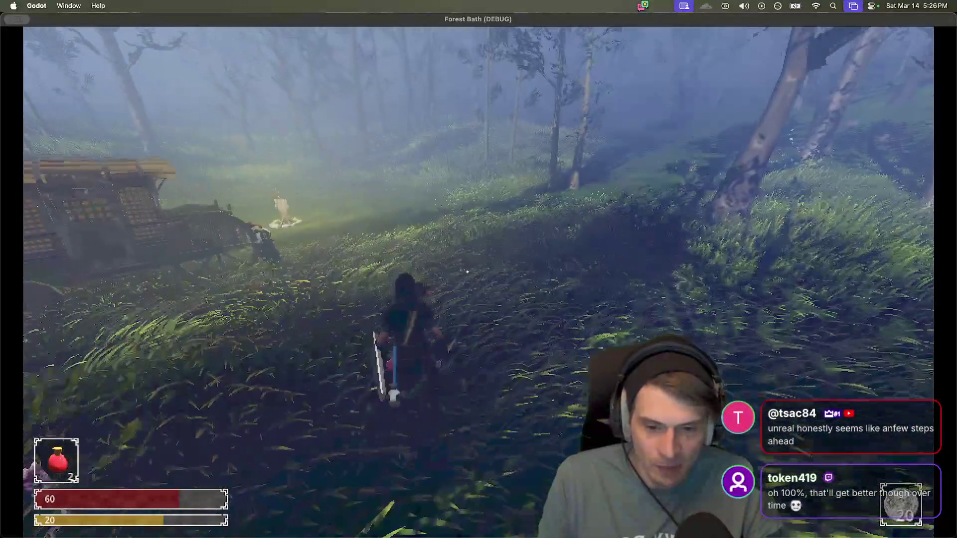
click(467, 272)
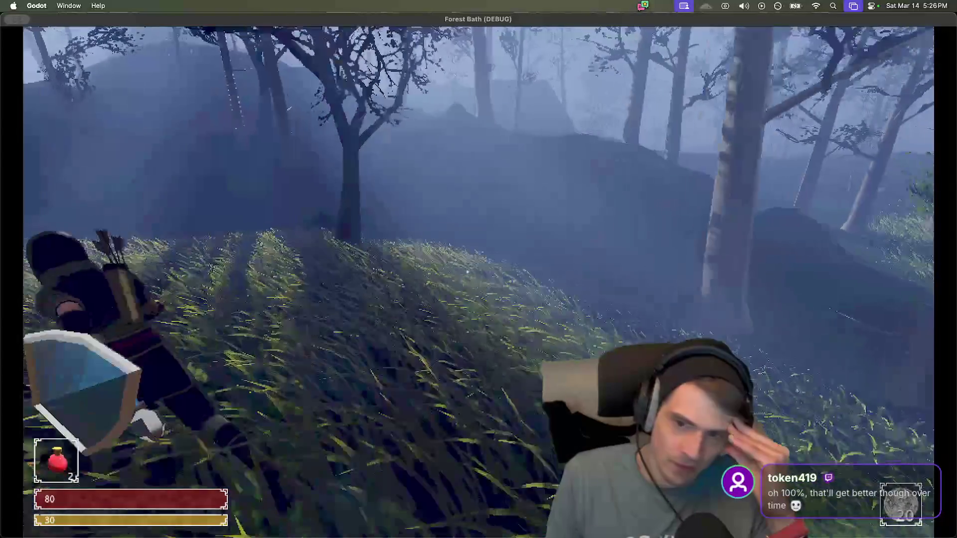
key(space)
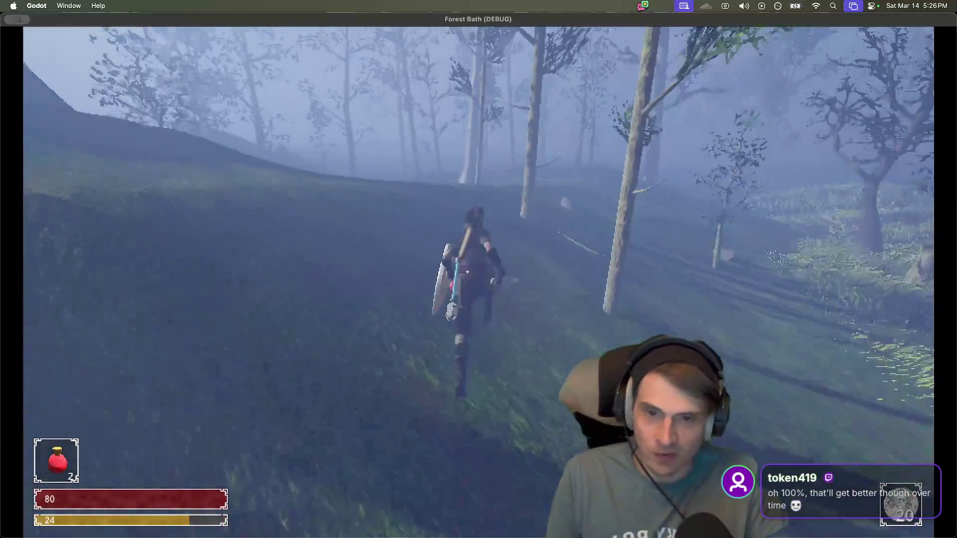
click(468, 271)
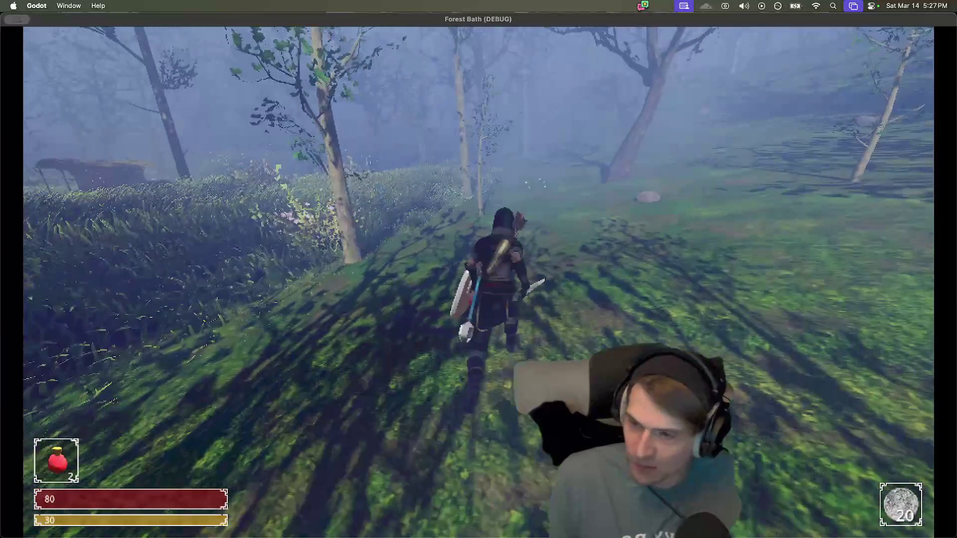
key(w)
key(shift+w)
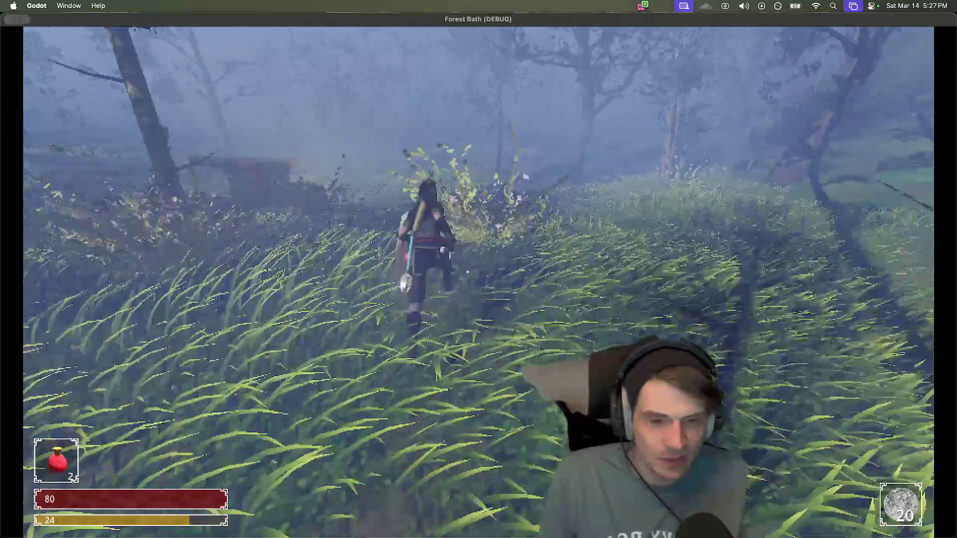
key(w)
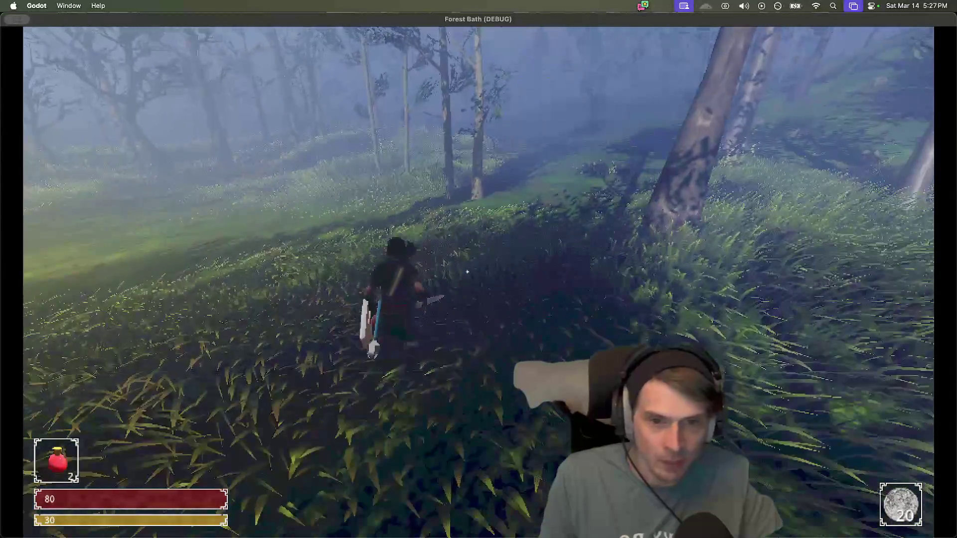
key(w)
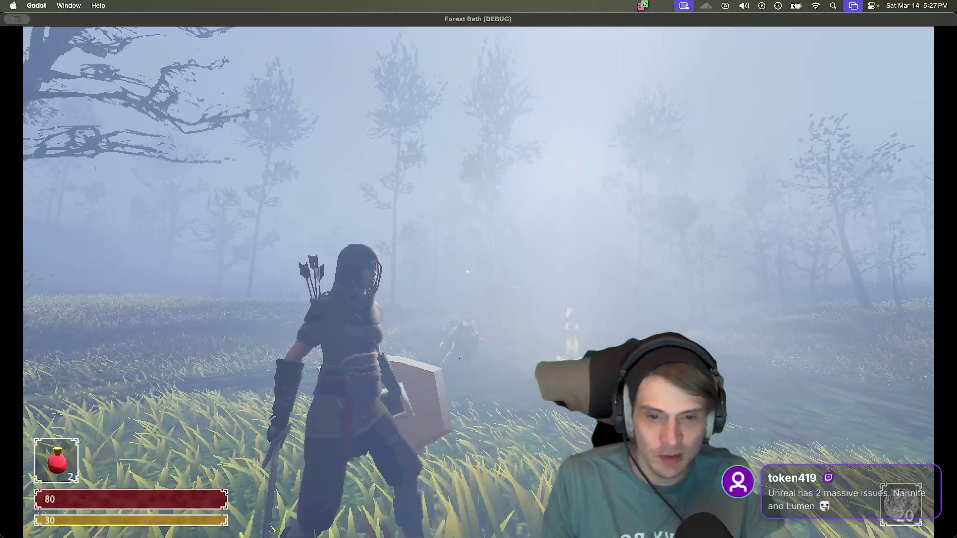
Step: Quit the Forest Bath debug game and dismiss the 'Godot quit unexpectedly' notice
key(super+q)
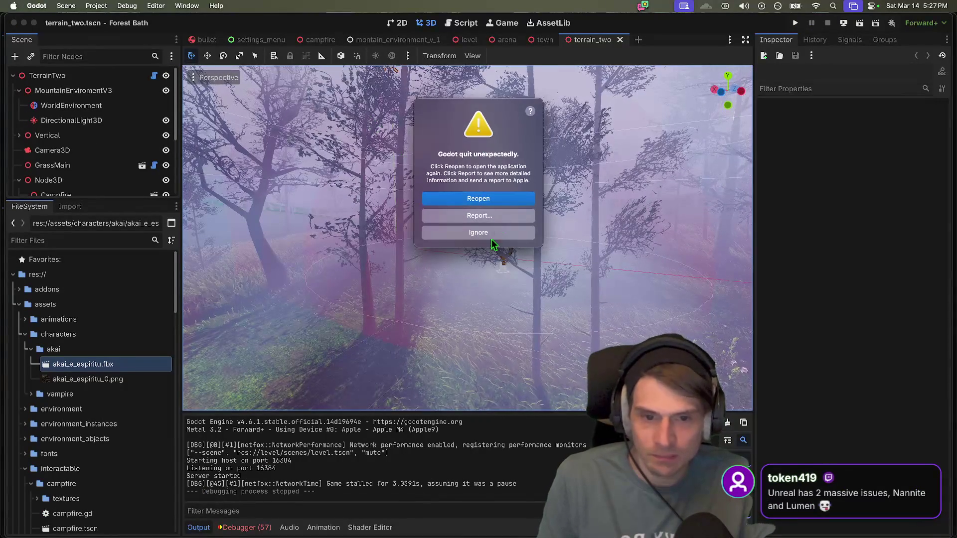
click(479, 232)
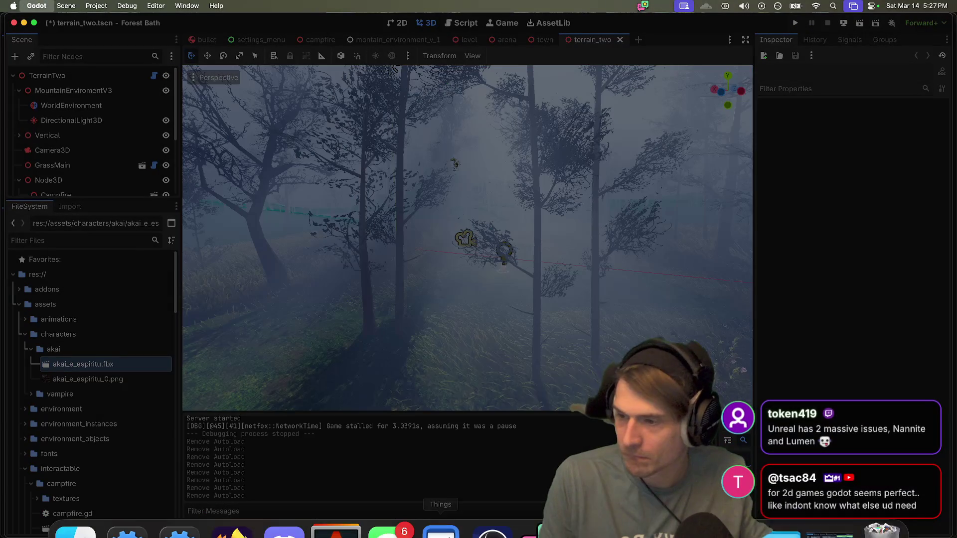
click(231, 506)
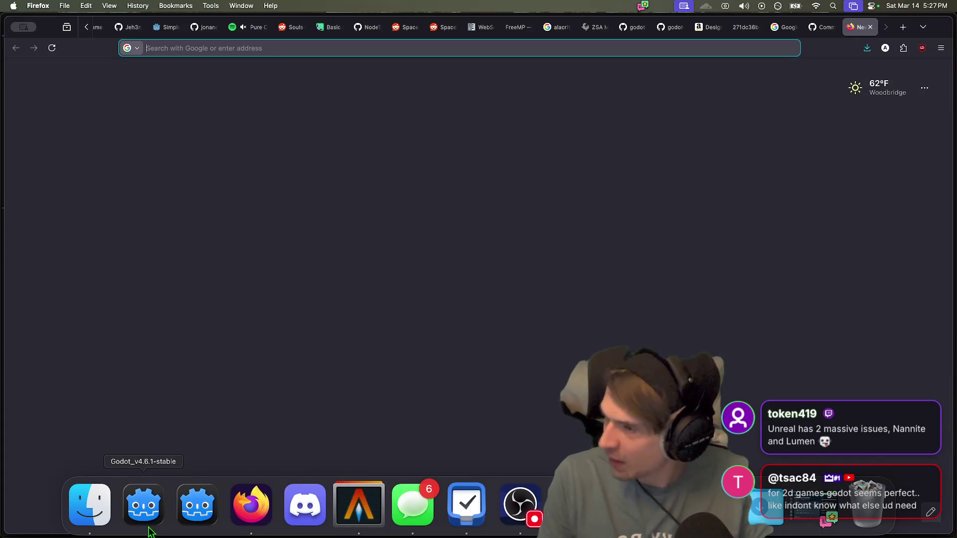
Step: Launch Godot_v4.6.1-stable from the Dock to bring up the Project Manager
click(150, 530)
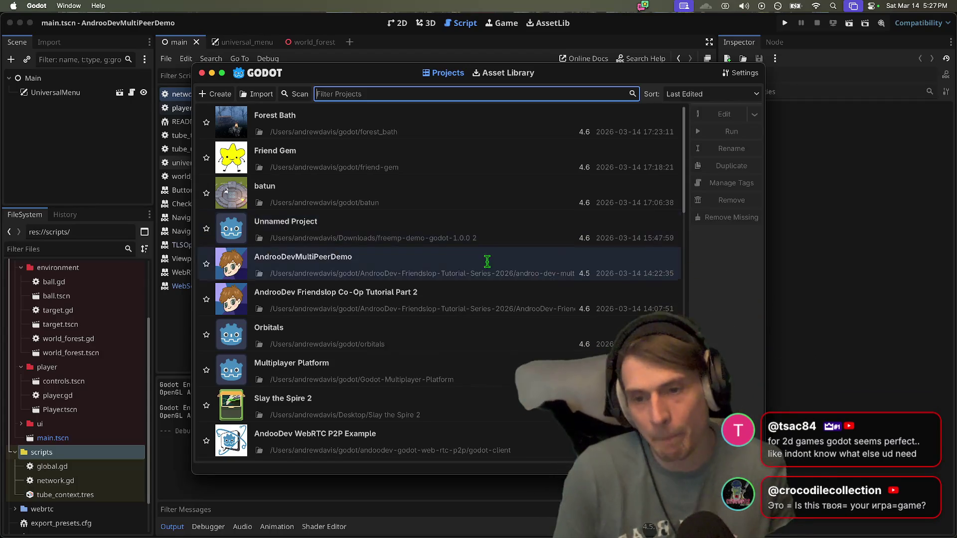
Step: Open tundra-prototype from the Projects list and accept converting it to Godot 4.6
scroll(443, 355, down, 5)
scroll(439, 382, up, 5)
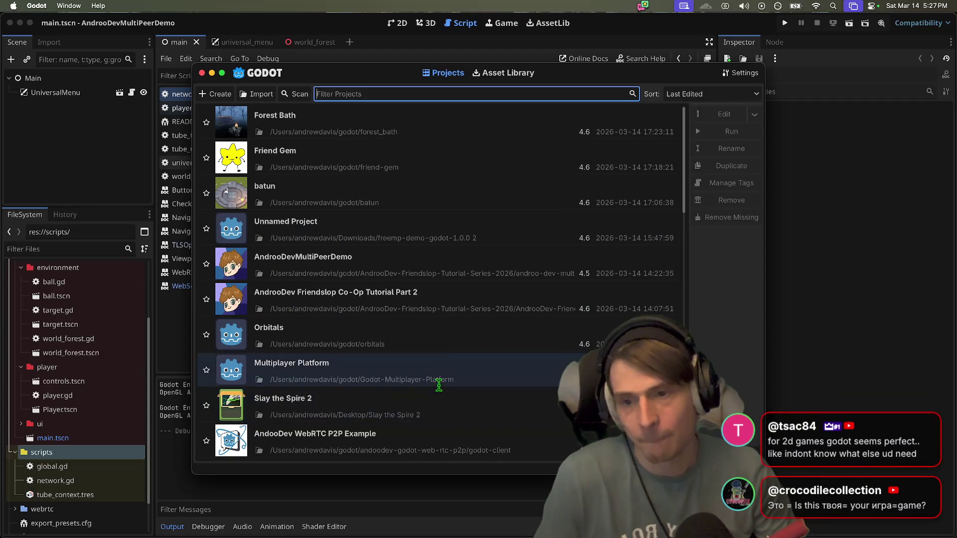
scroll(441, 364, down, 4)
double_click(471, 260)
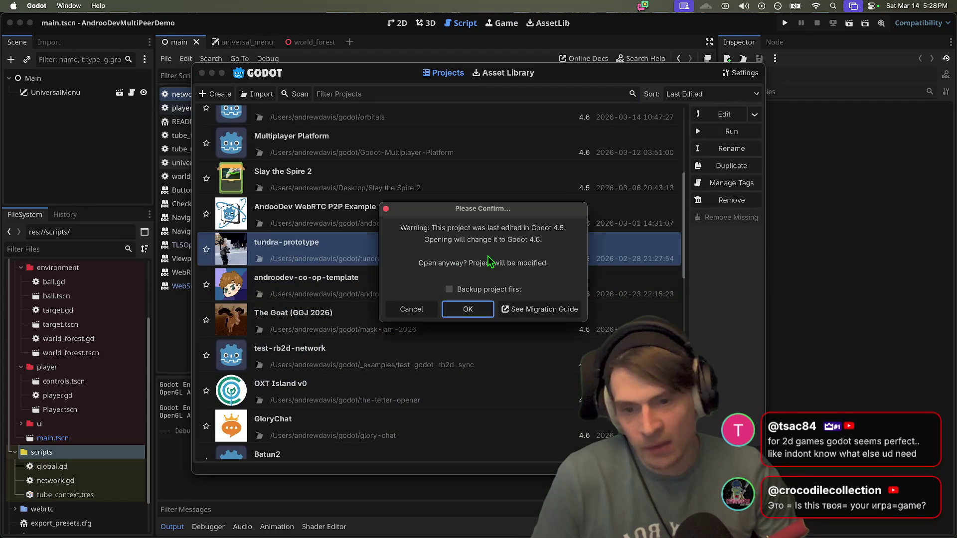
click(469, 310)
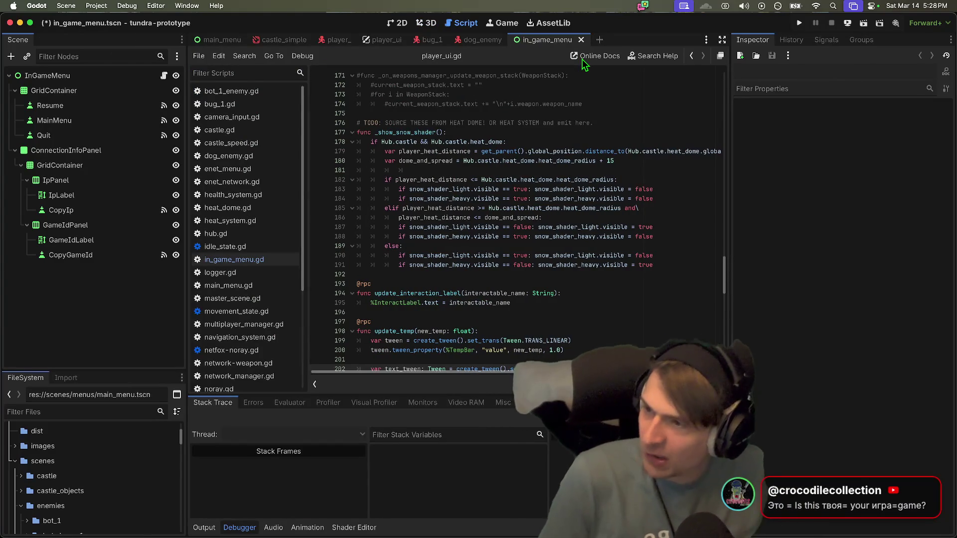
Step: Save the script, separate and enlarge the second game window, and host a local game there
click(563, 293)
key(ctrl+s)
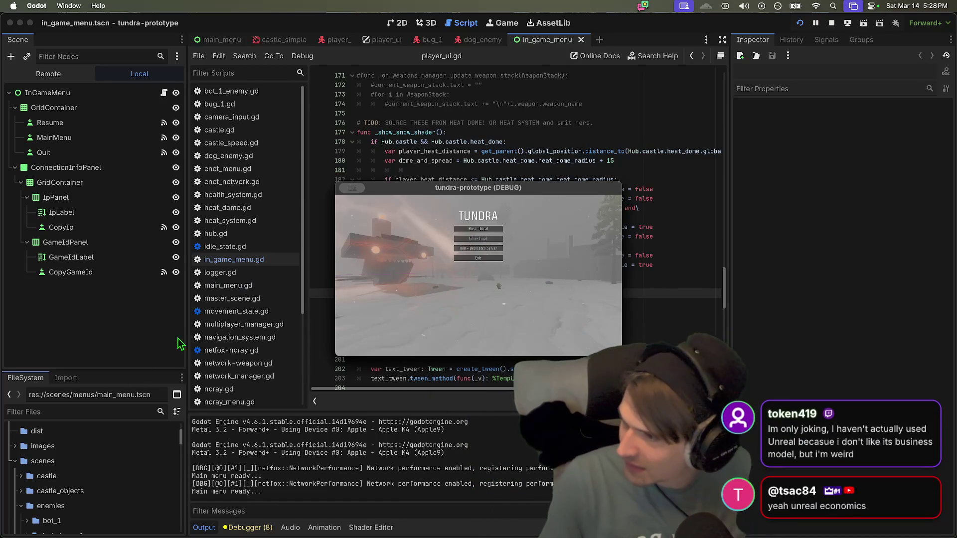
mouse_move(537, 184)
mouse_down()
mouse_move(378, 180)
mouse_move(325, 144)
mouse_up()
mouse_move(497, 193)
mouse_down()
mouse_move(543, 158)
mouse_move(605, 145)
mouse_up()
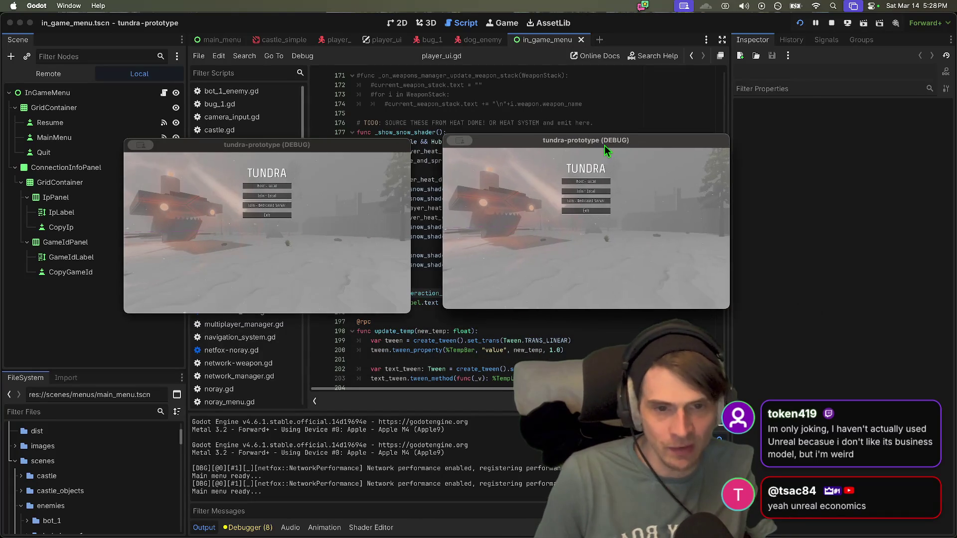
drag(728, 307, 915, 447)
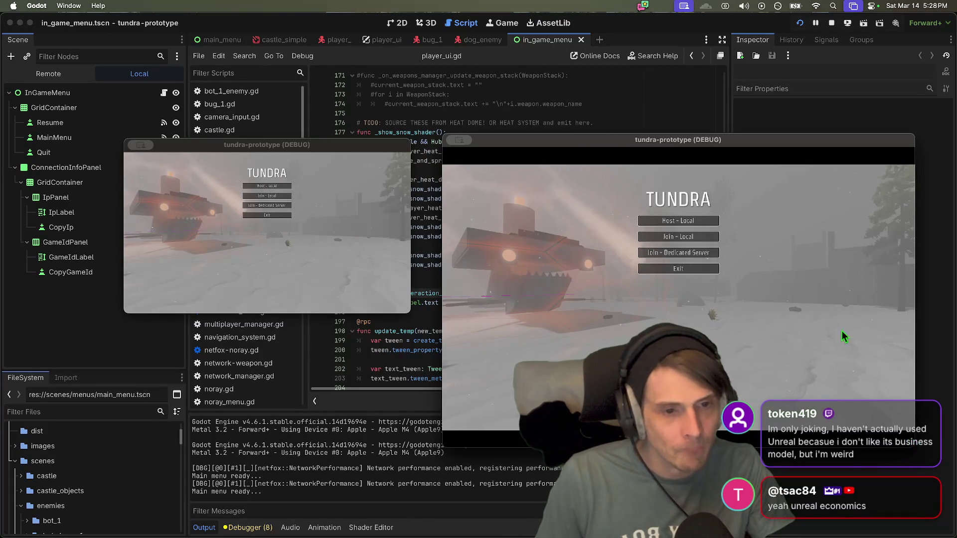
click(704, 220)
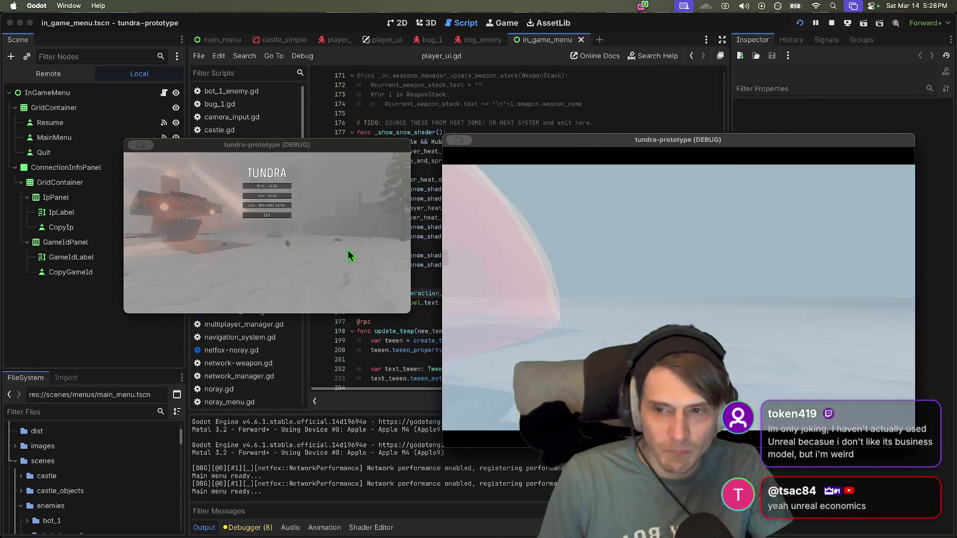
Step: From the enlarged left window join the host at 127.0.0.1:8080, then view the debugger's Errors list
drag(331, 145, 234, 83)
mouse_move(314, 252)
mouse_down()
mouse_move(406, 359)
mouse_move(473, 396)
mouse_up()
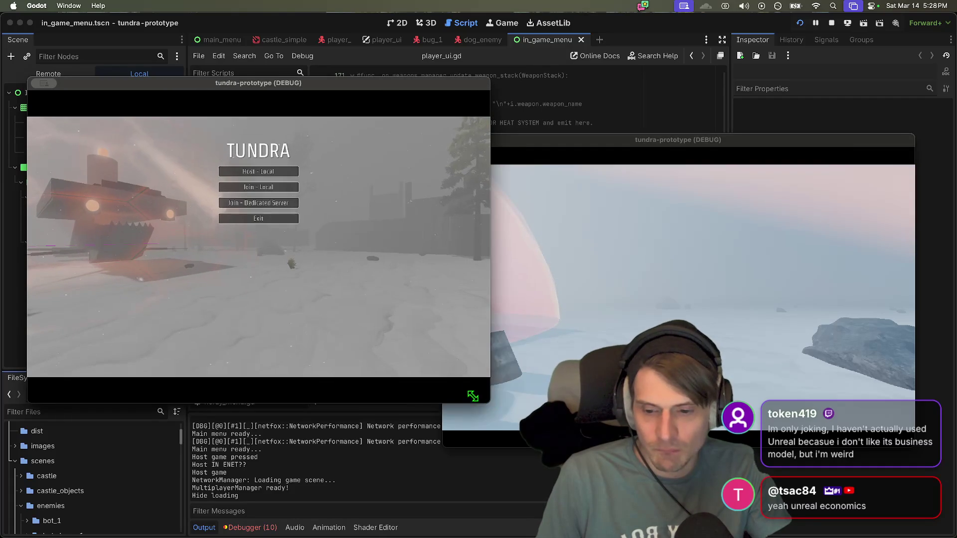
click(280, 187)
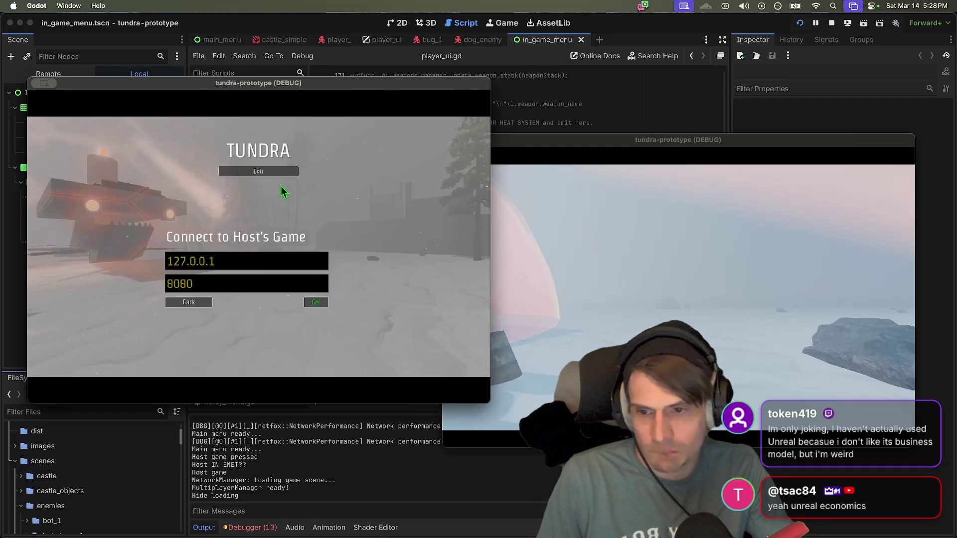
click(313, 303)
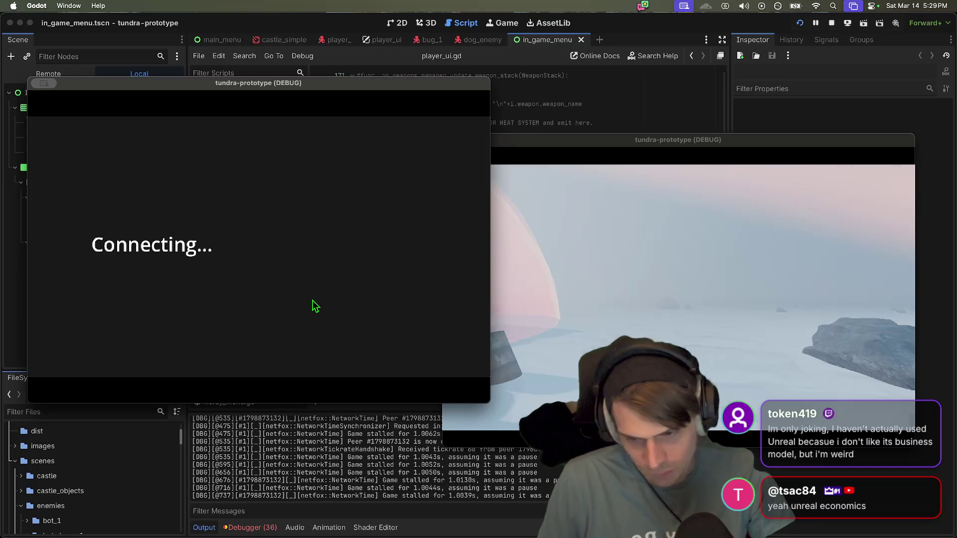
click(255, 527)
click(265, 400)
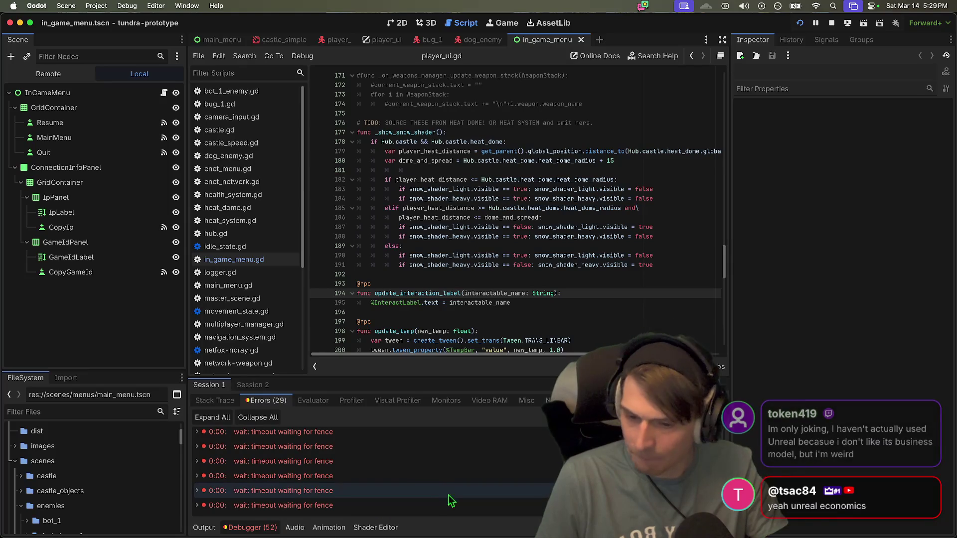
Step: Switch the bottom panel back to Output and rerun the project with Cmd+B
scroll(454, 504, down, 5)
scroll(464, 504, down, 3)
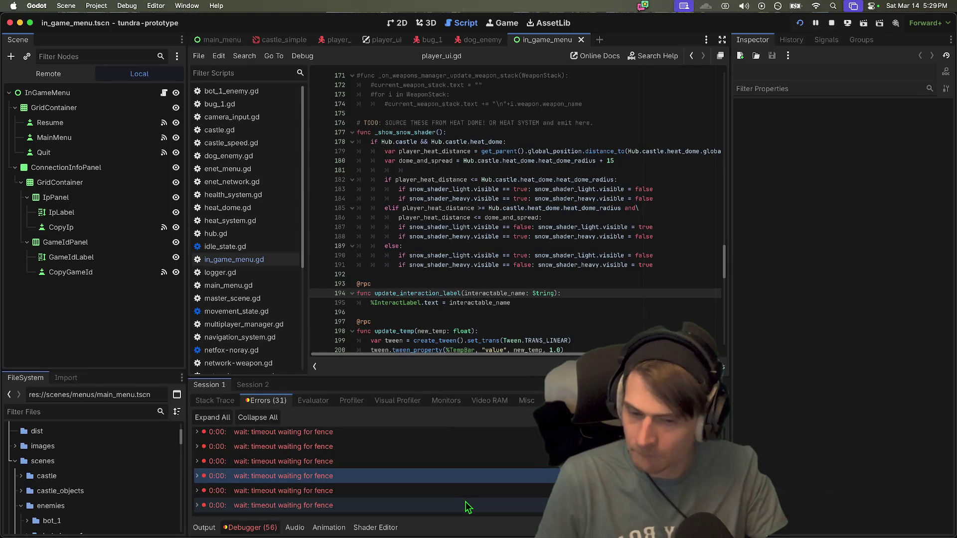
click(205, 528)
key(super+b)
Step: Cycle through the open windows and bring the new empty-horizon game window to the front
key(alt+Tab)
key(alt+Tab)
key(alt+Tab)
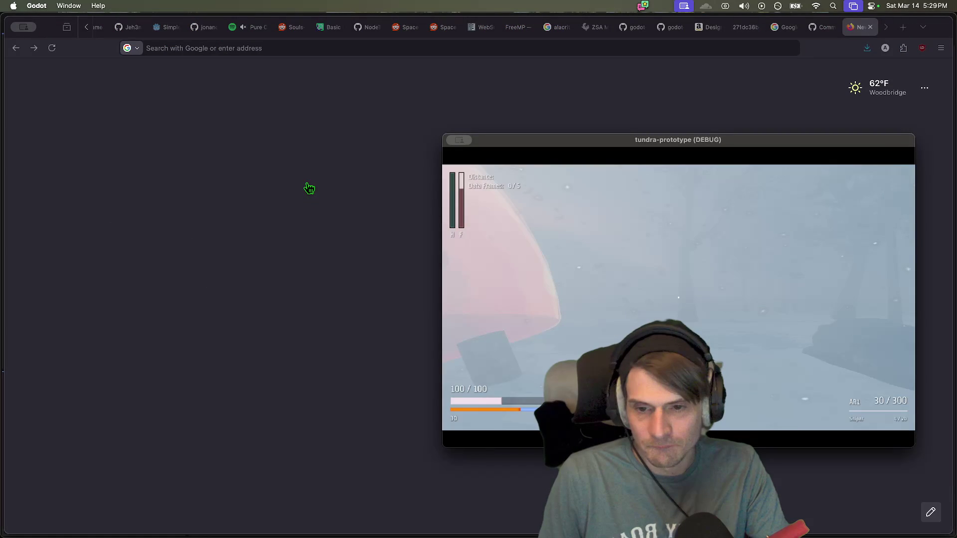
key(alt+Tab)
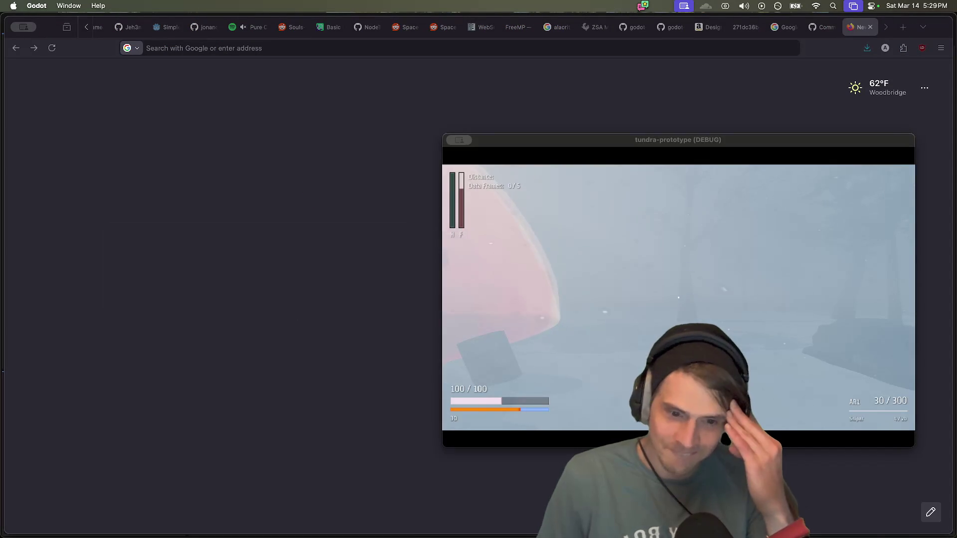
key(alt+Tab)
key(alt+shift+Tab)
key(alt+Tab)
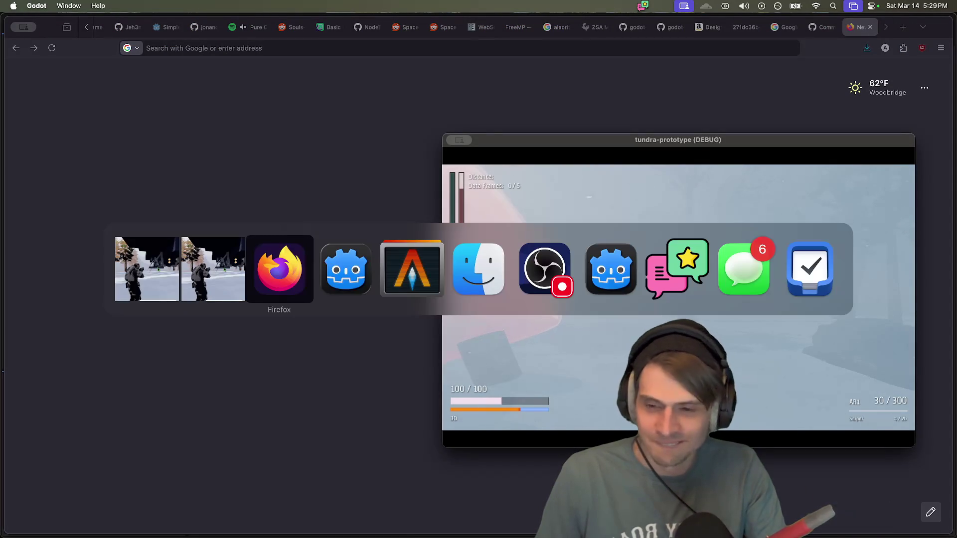
key(alt+shift+Tab)
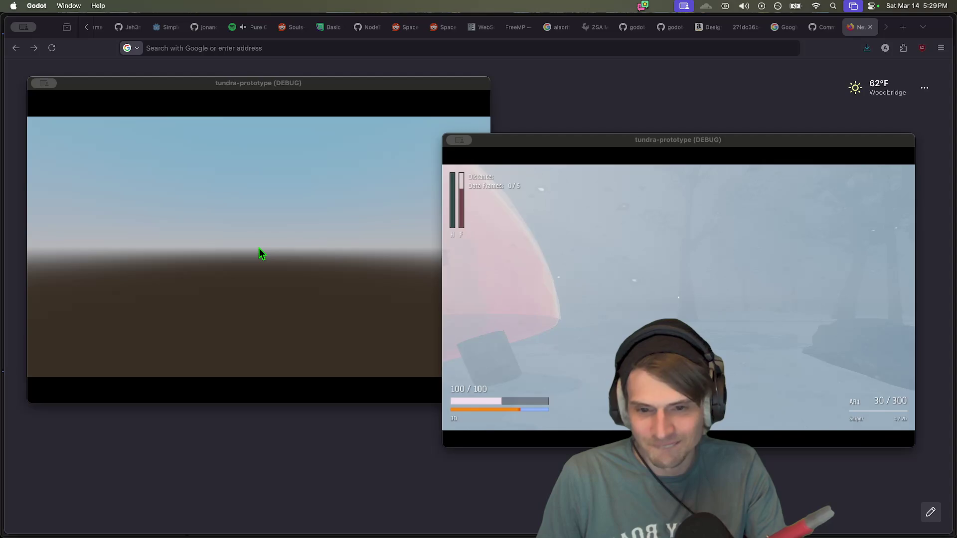
click(258, 247)
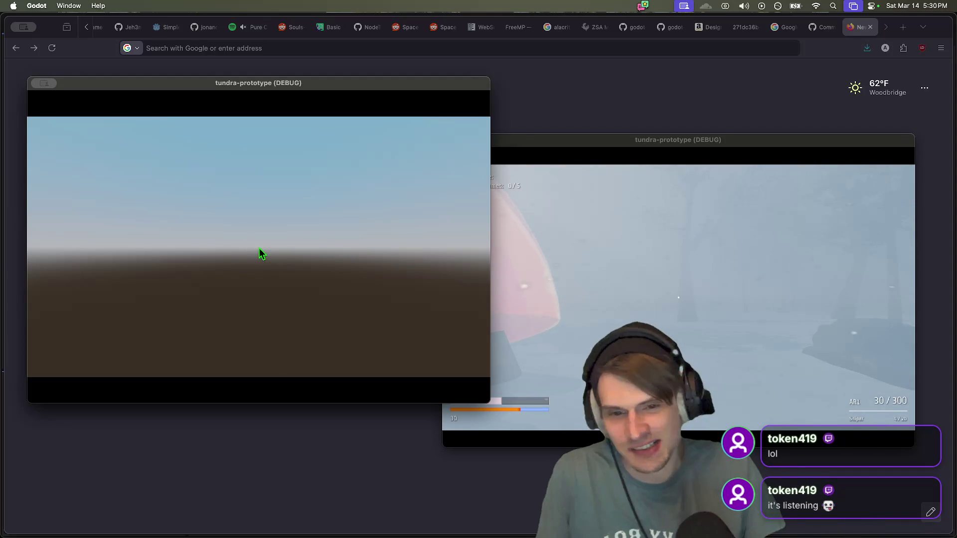
Step: Stop the running project and inspect a fence-timeout error in the debugger's Errors list
key(super+Tab)
key(super+Tab)
key(super+Tab)
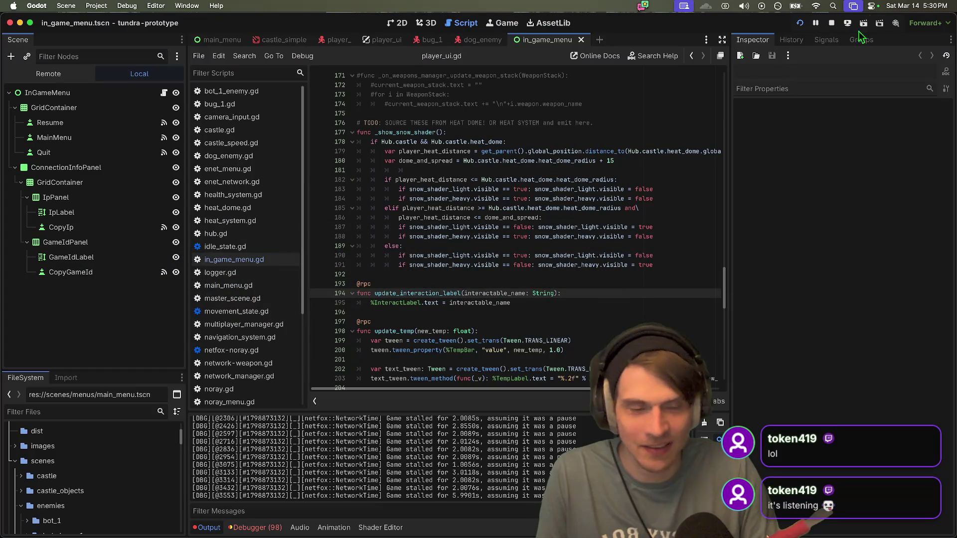
click(838, 23)
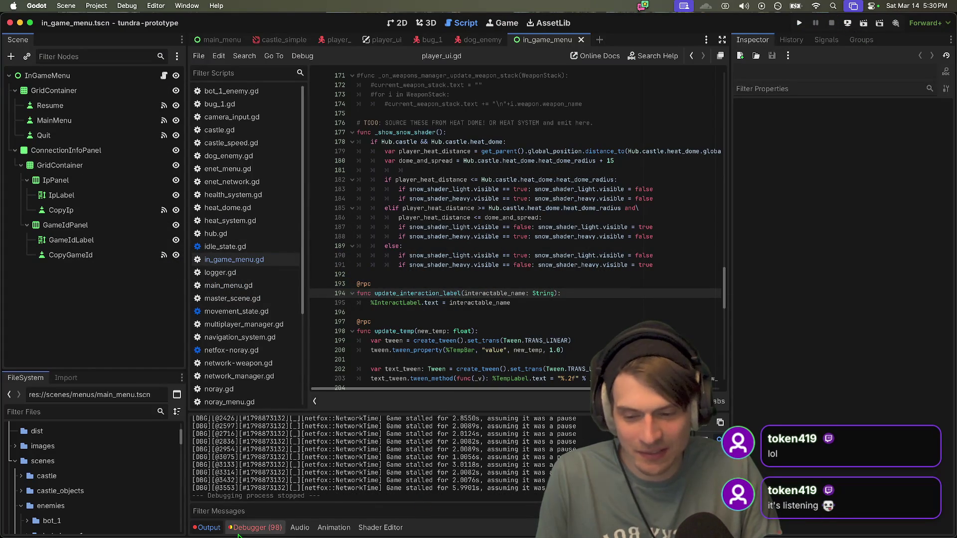
click(255, 528)
click(264, 476)
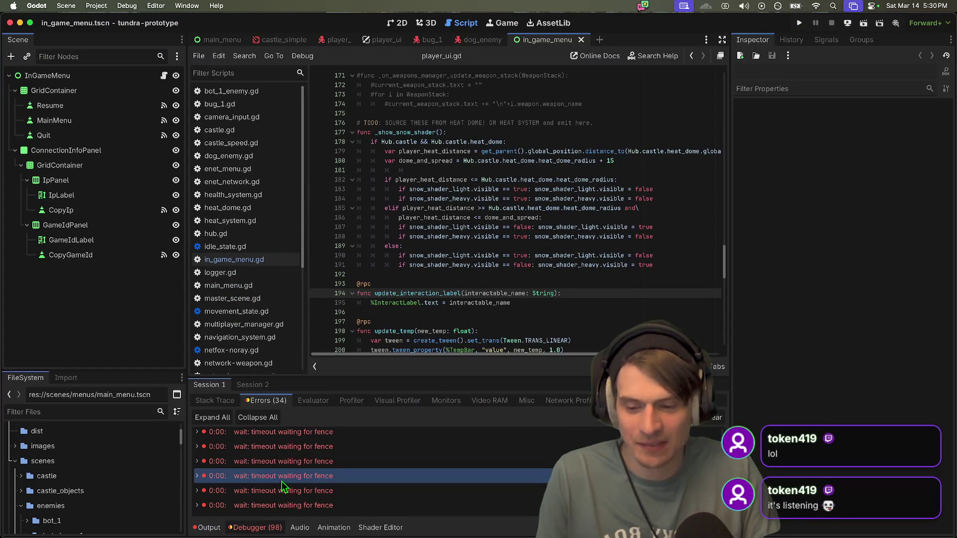
click(374, 217)
Step: Rerun the project and place the two game windows top-left and right
key(super+b)
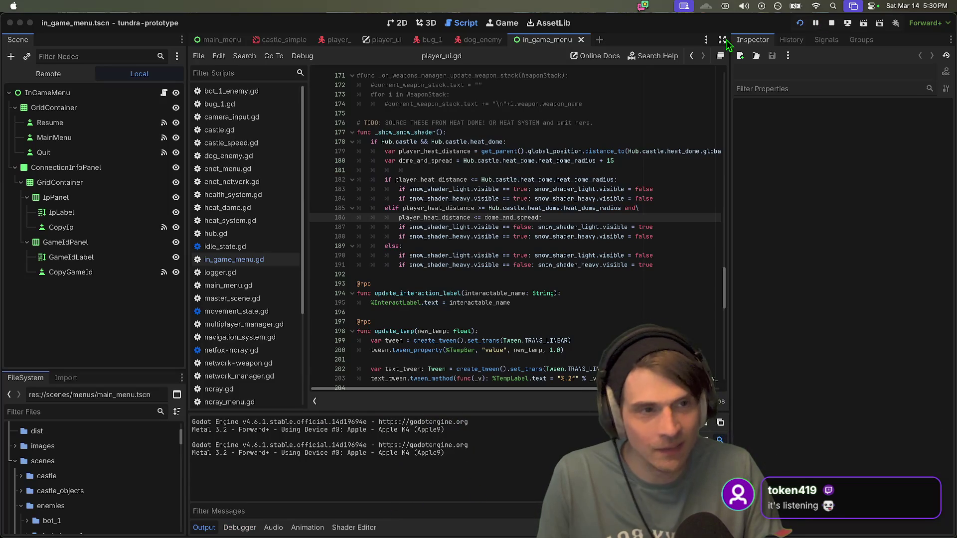
mouse_move(63, 520)
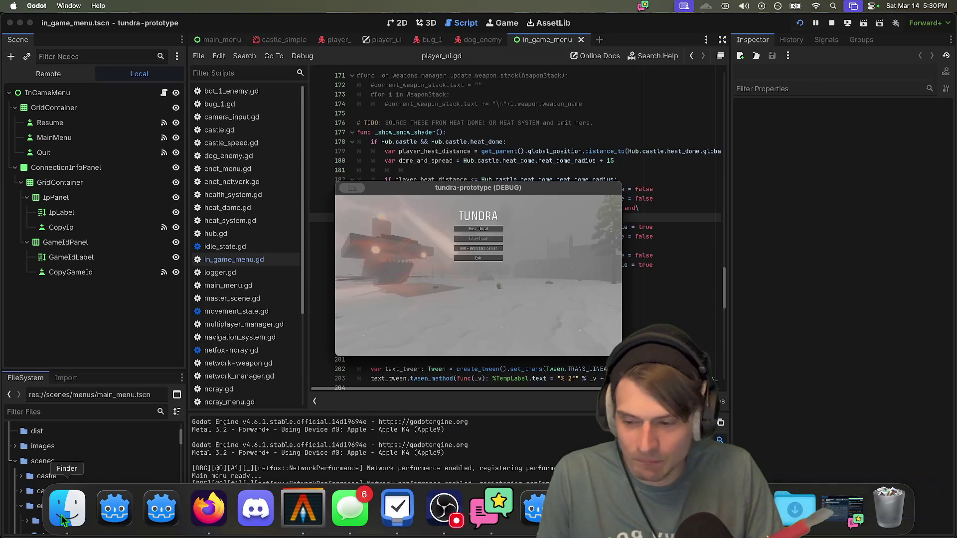
mouse_move(553, 185)
mouse_down()
mouse_move(360, 89)
mouse_move(337, 89)
mouse_up()
drag(512, 193, 659, 139)
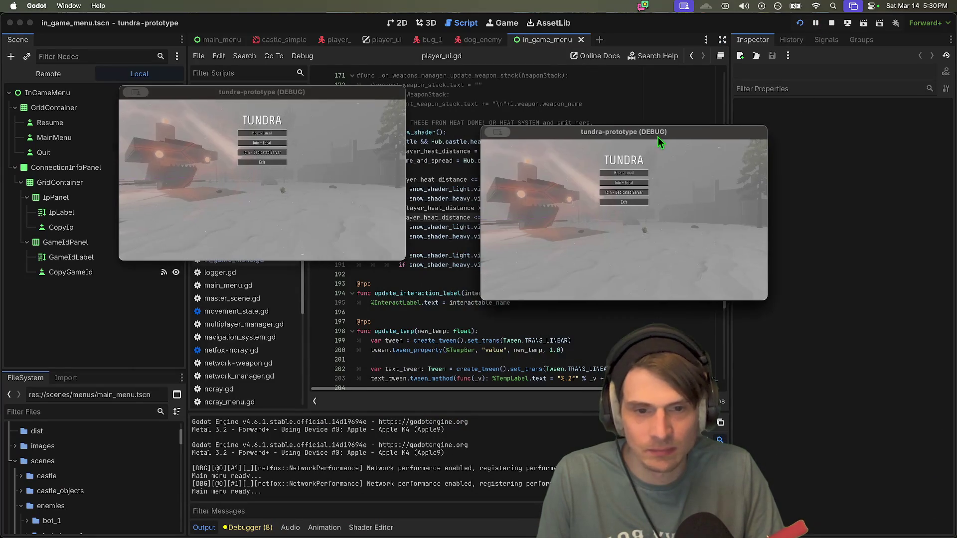
Step: Host from the right instance, join via Join - ENet on the left, and start playing
click(630, 174)
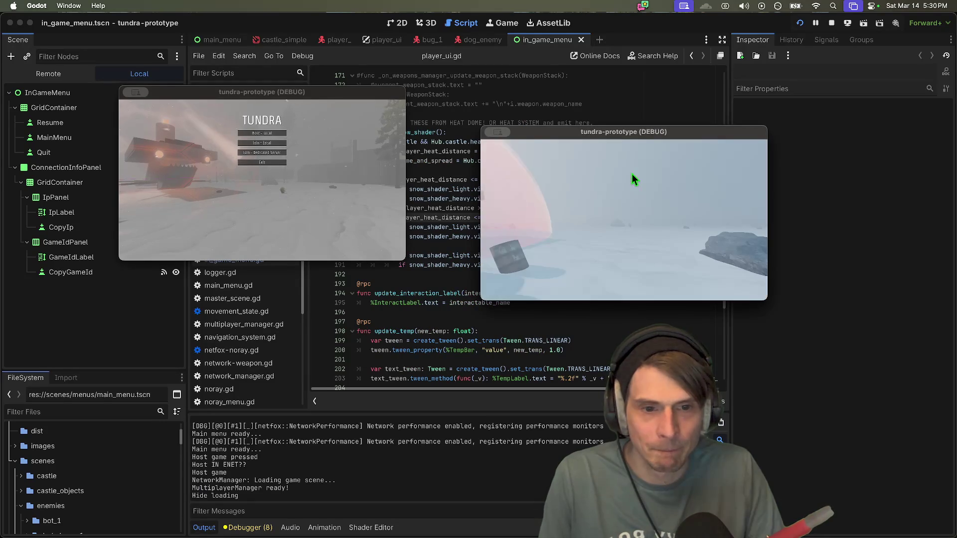
click(329, 184)
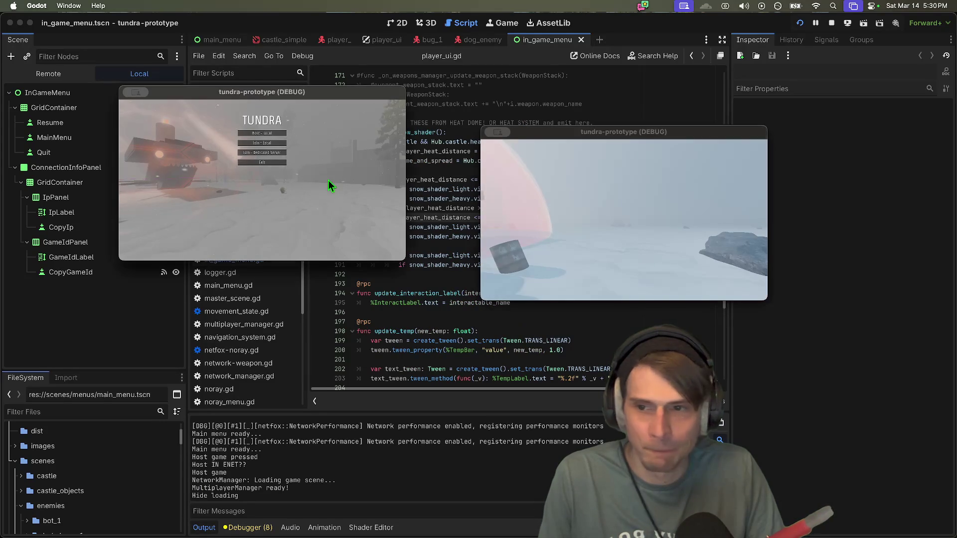
click(265, 142)
click(299, 218)
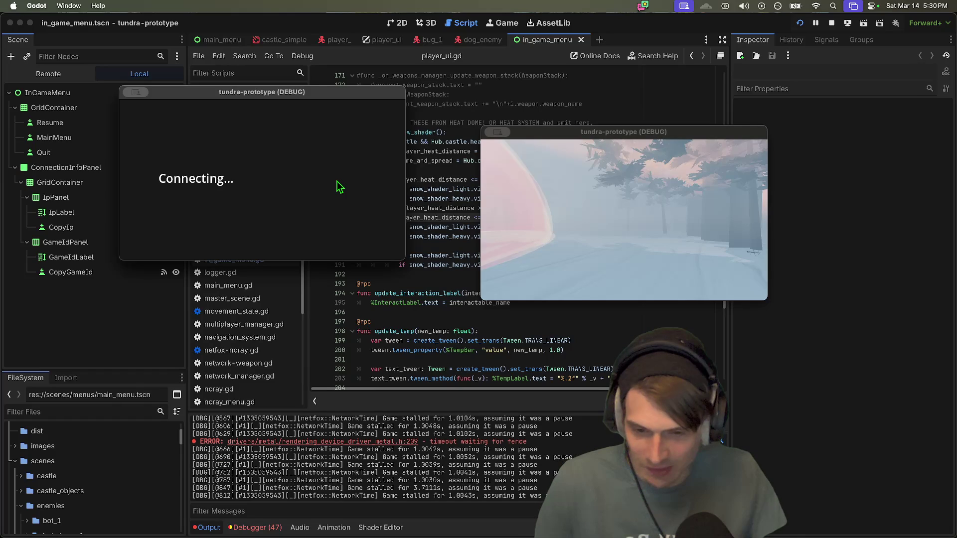
click(627, 209)
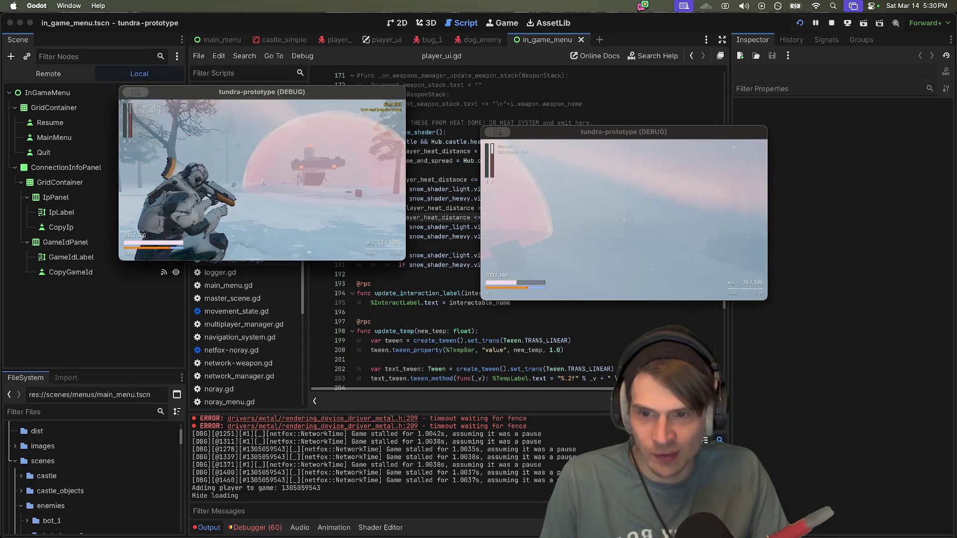
Step: Pause the left game, enlarge its window to fill the screen, and resume play
key(super+Tab)
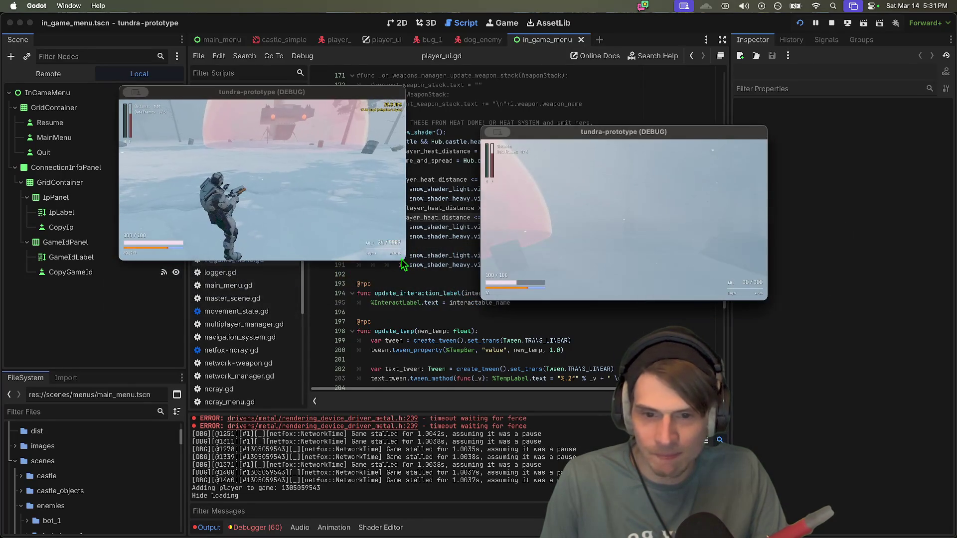
click(265, 187)
key(Escape)
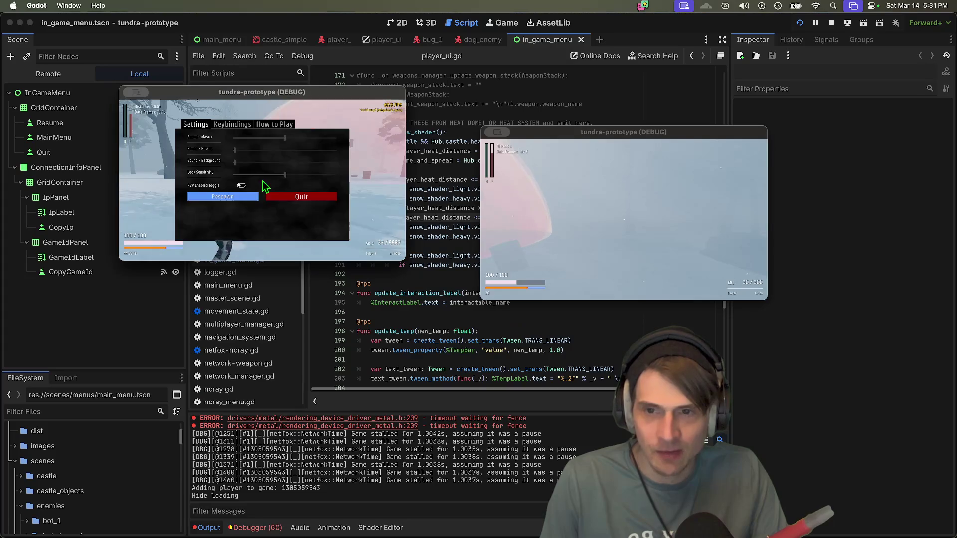
drag(271, 98, 199, 41)
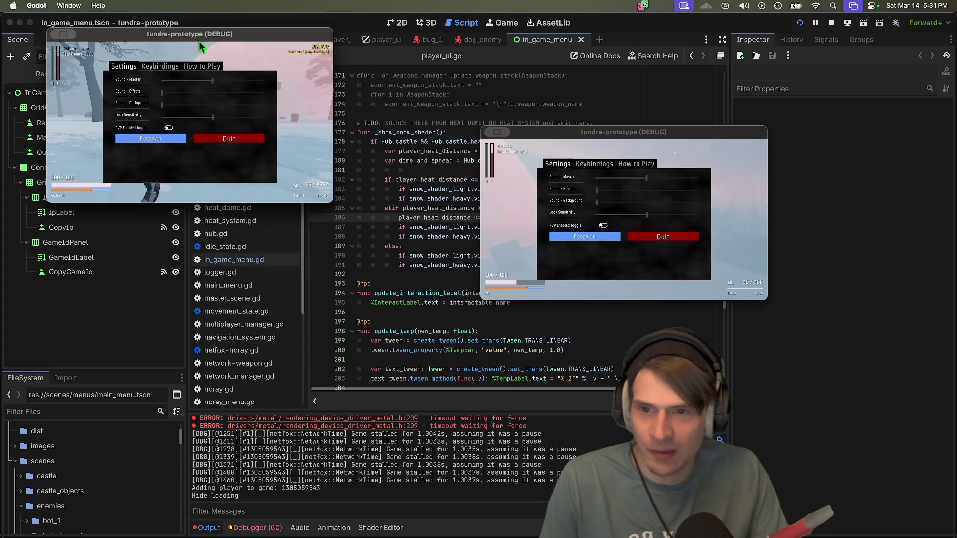
mouse_move(333, 202)
mouse_down()
mouse_move(514, 314)
mouse_move(757, 494)
mouse_move(809, 509)
mouse_up()
key(Escape)
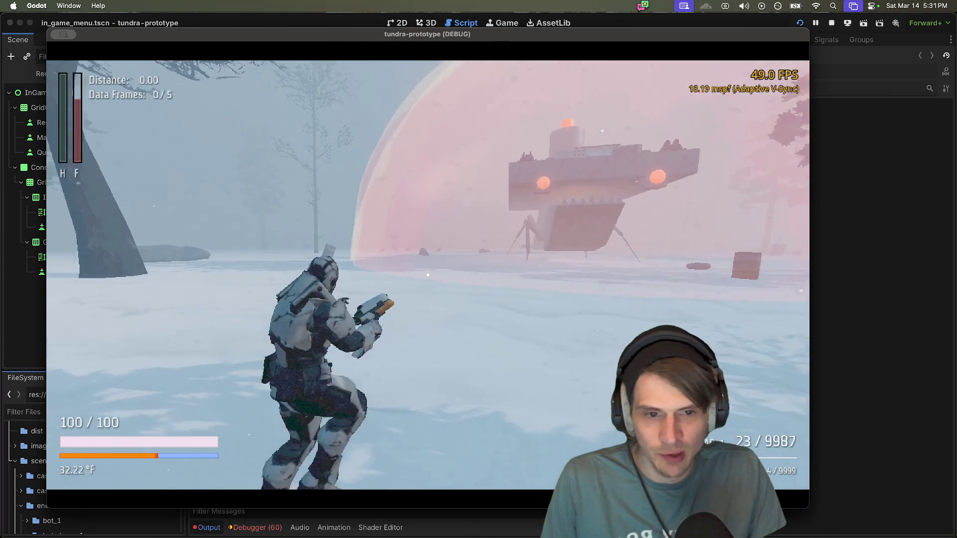
Step: Run past the landed ship along the walkway to the control panel, then drop to the barrel
key(w)
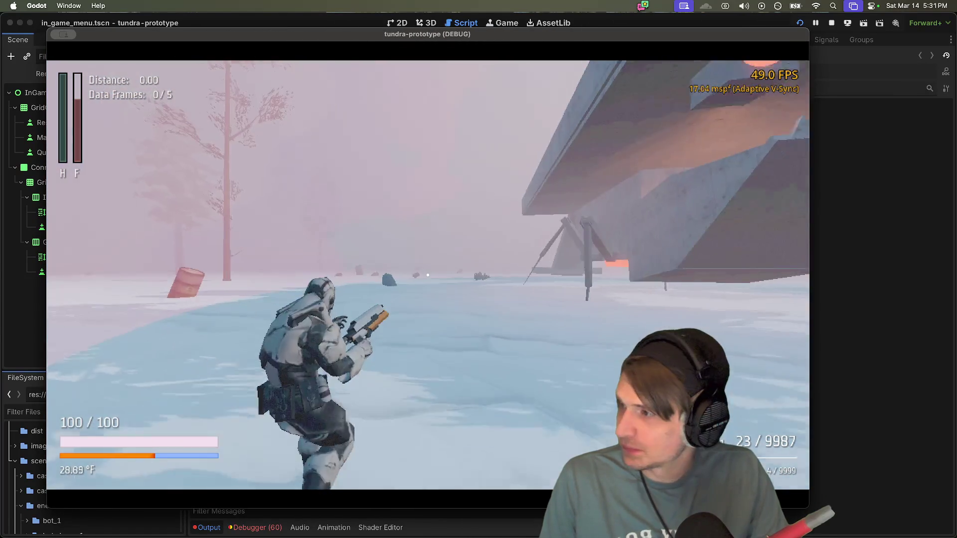
key(w)
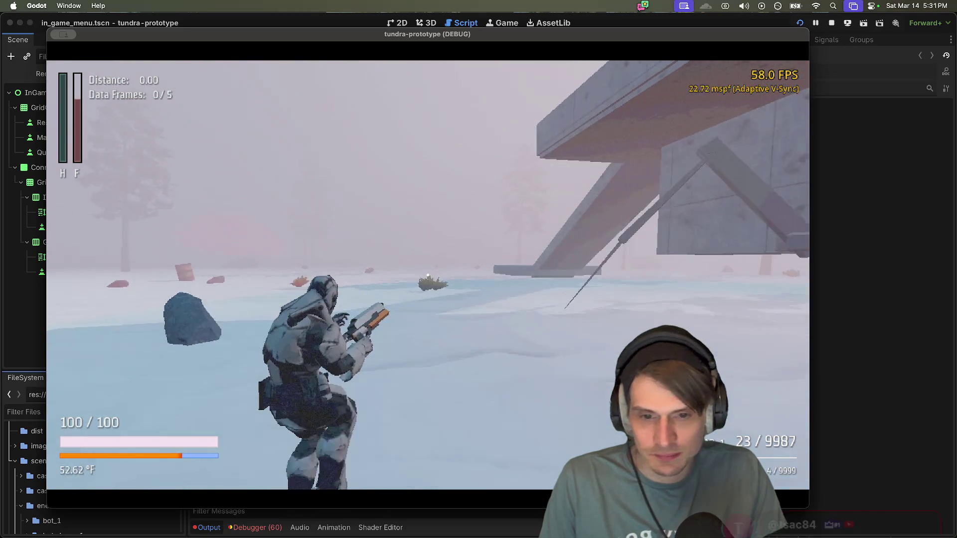
key(w)
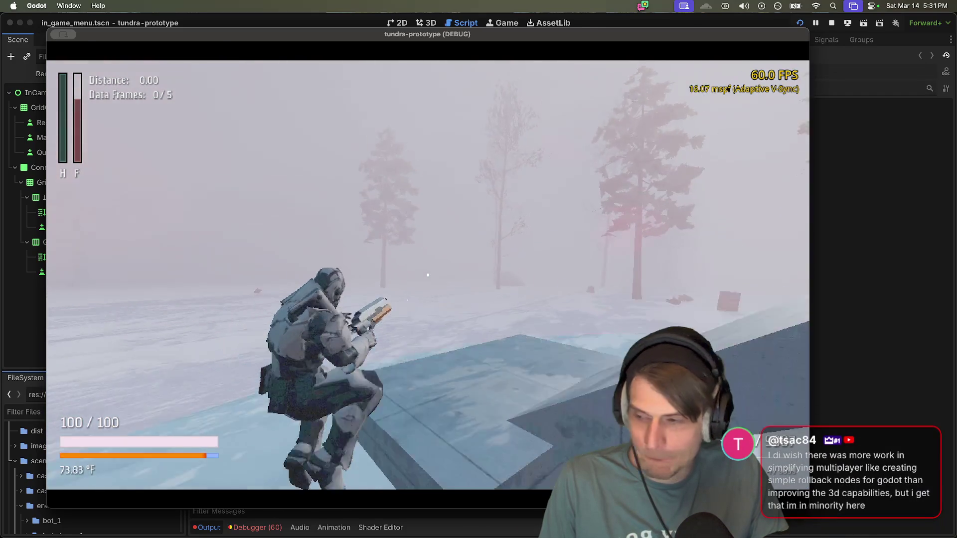
key(w)
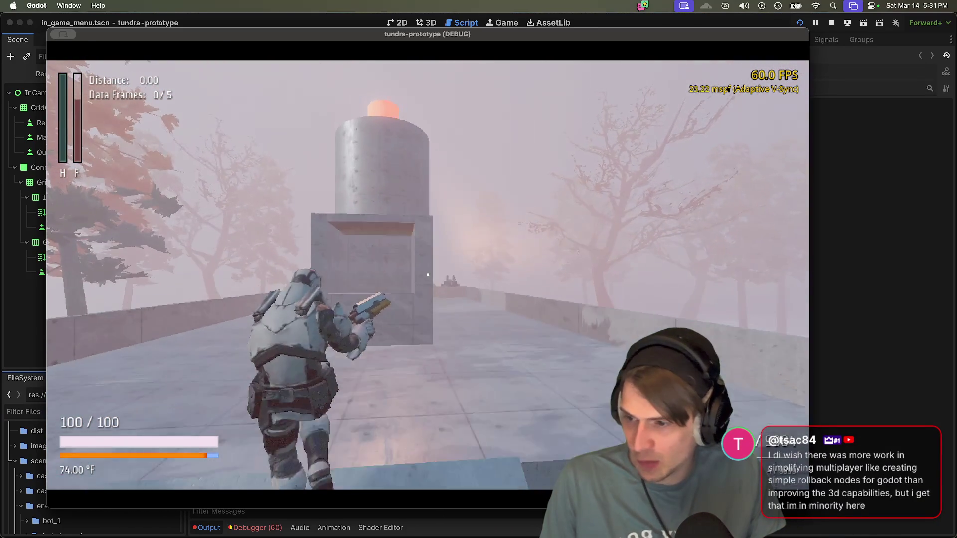
key(w)
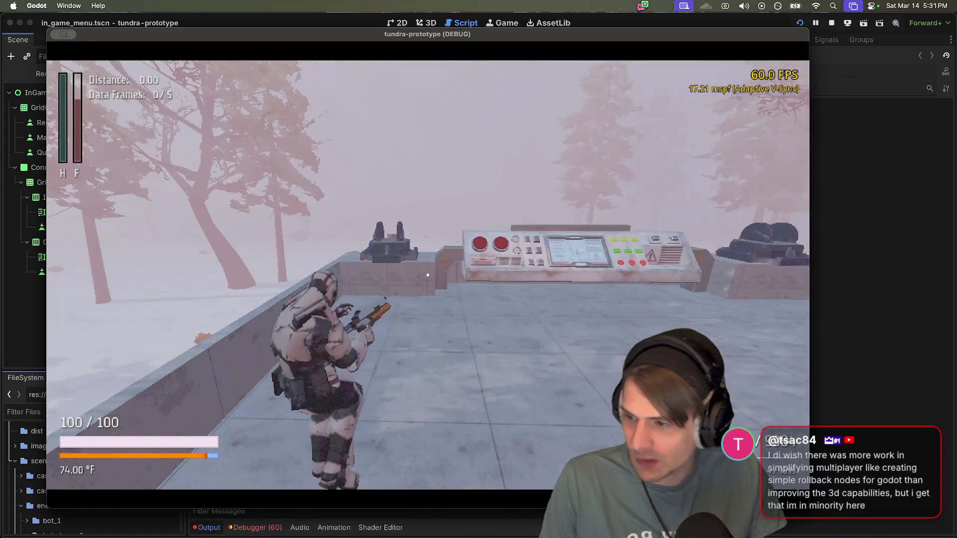
key(w)
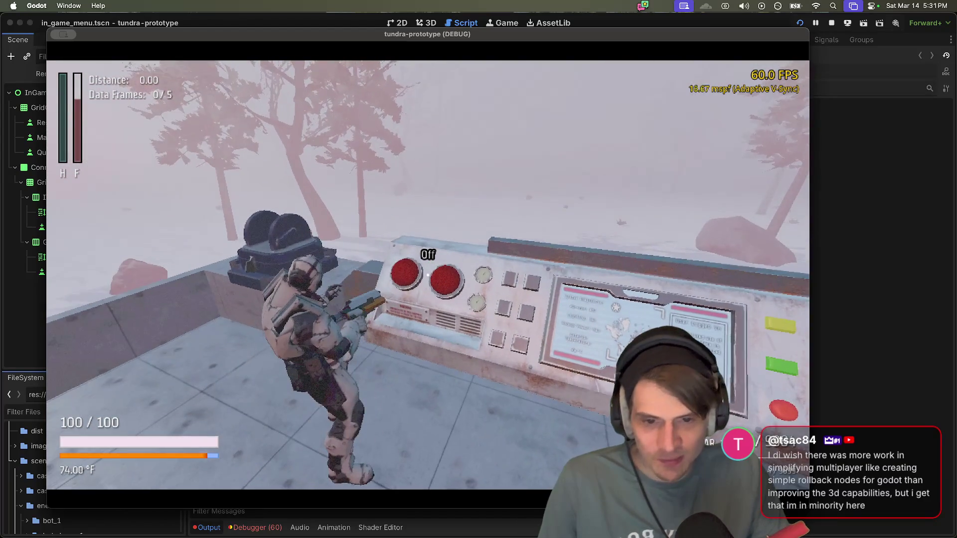
key(w)
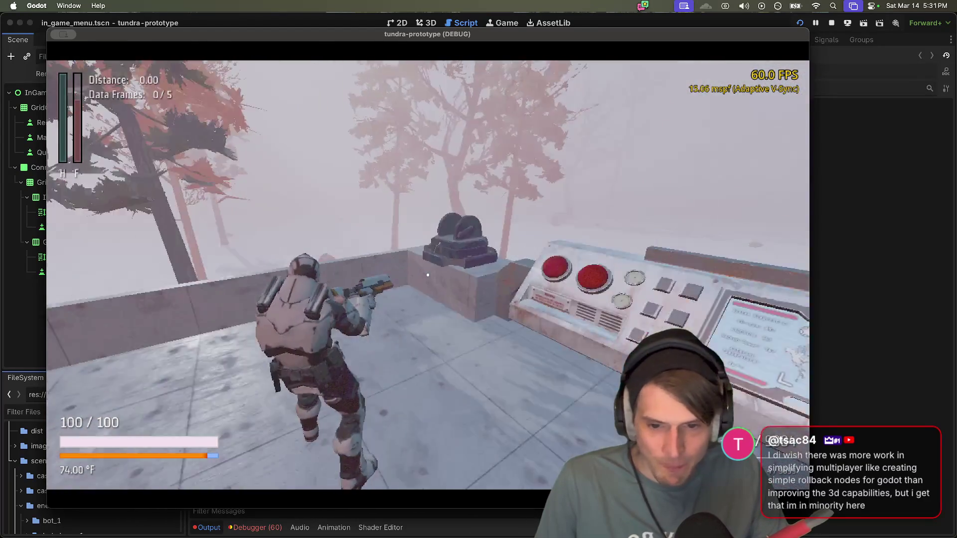
key(w)
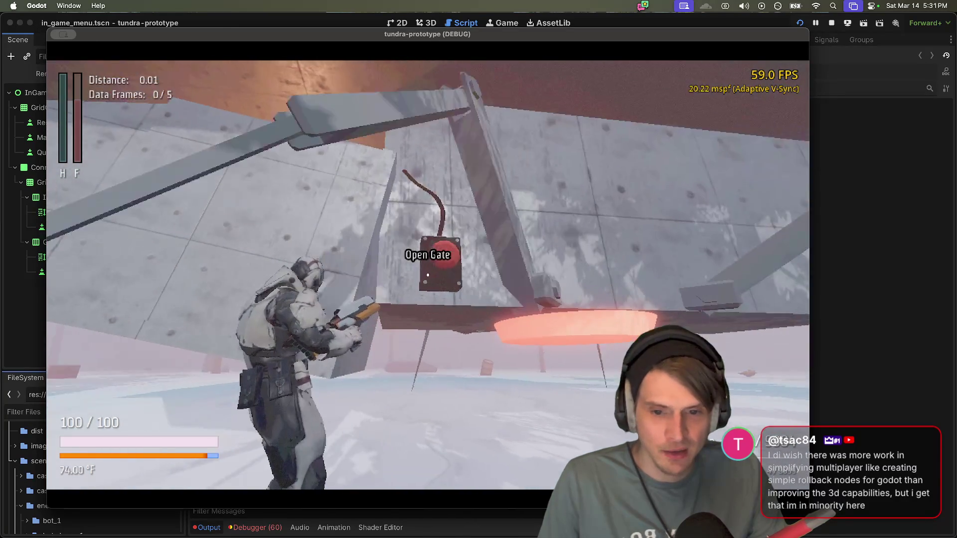
key(w)
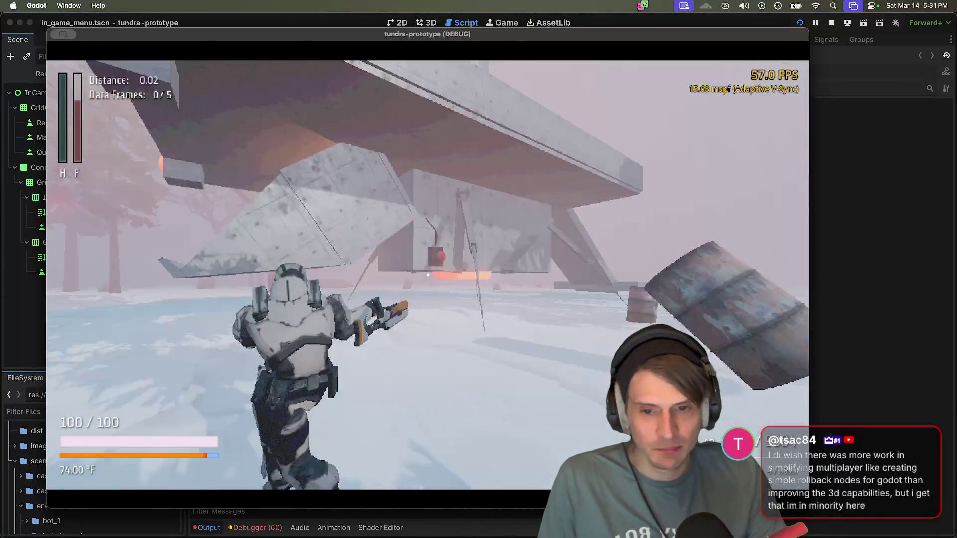
Step: Pick up and drop the oil barrel, then run past the spiked structure and fire at it
key(e)
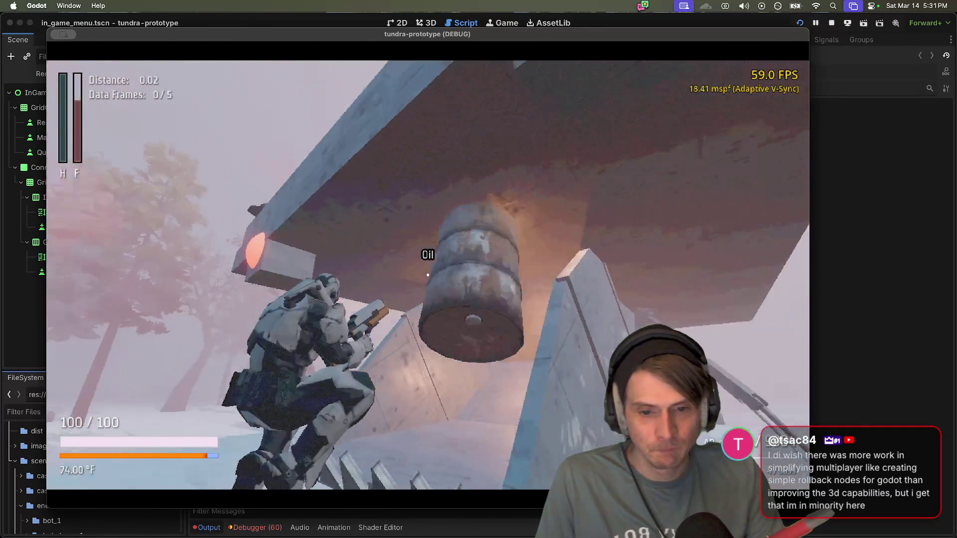
key(e)
key(w)
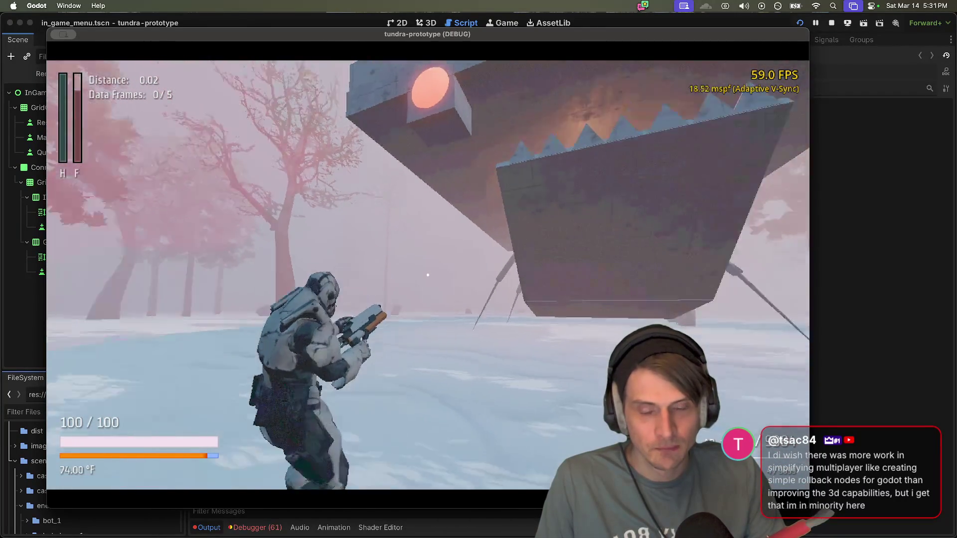
key(w)
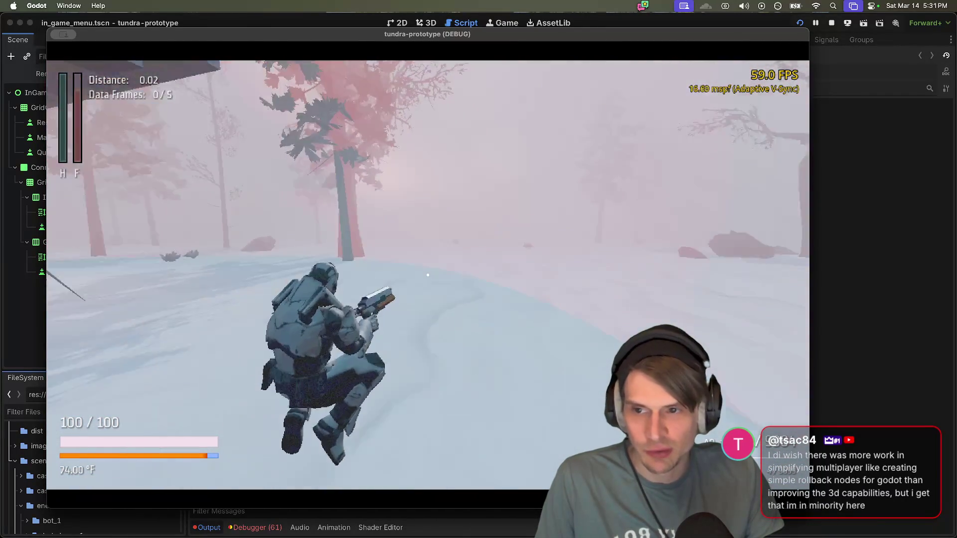
key(w)
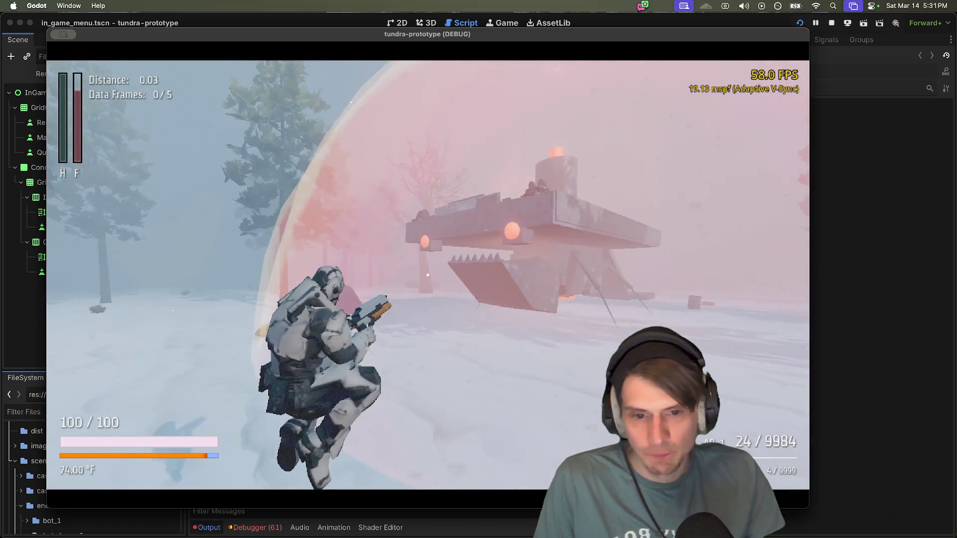
click(428, 275)
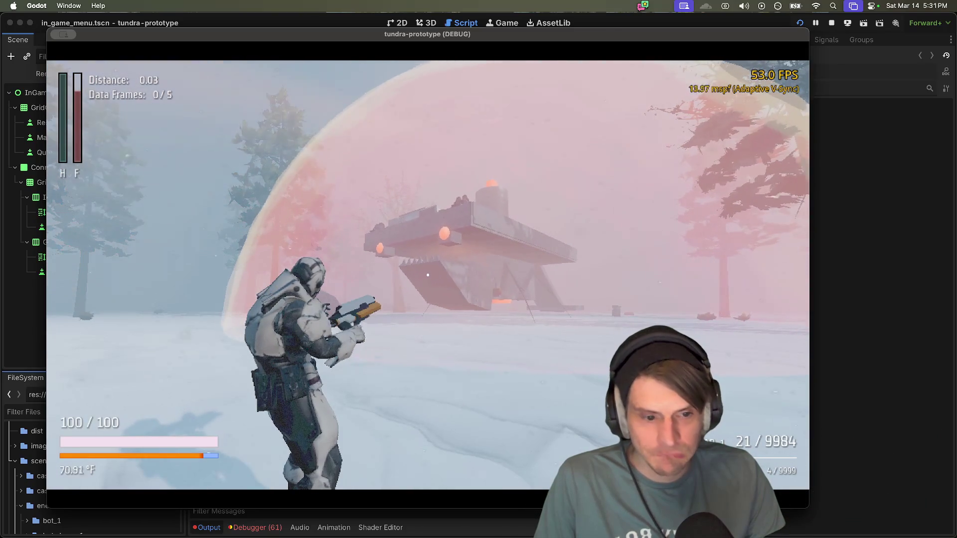
Step: Explore under the spiked structure's overhang and along its wall past the red-button box
key(w)
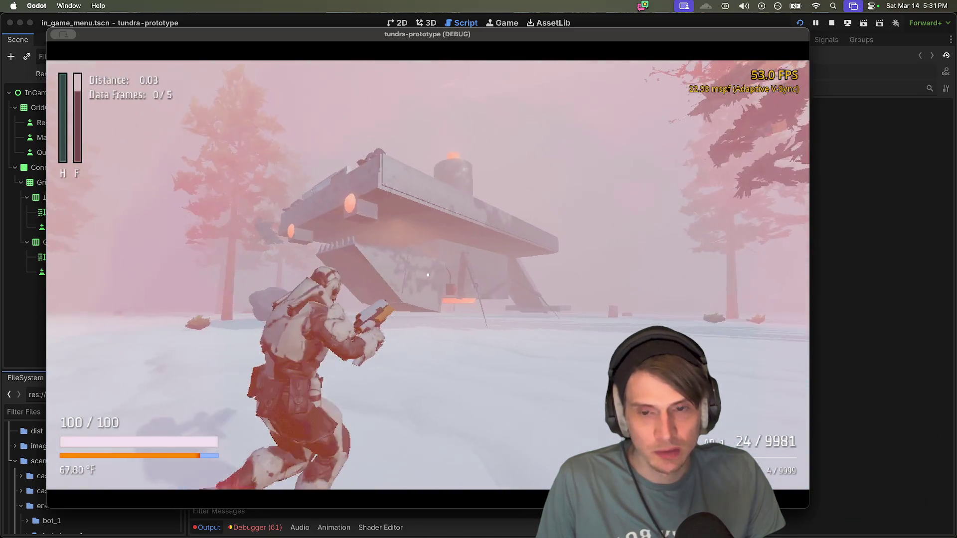
key(w)
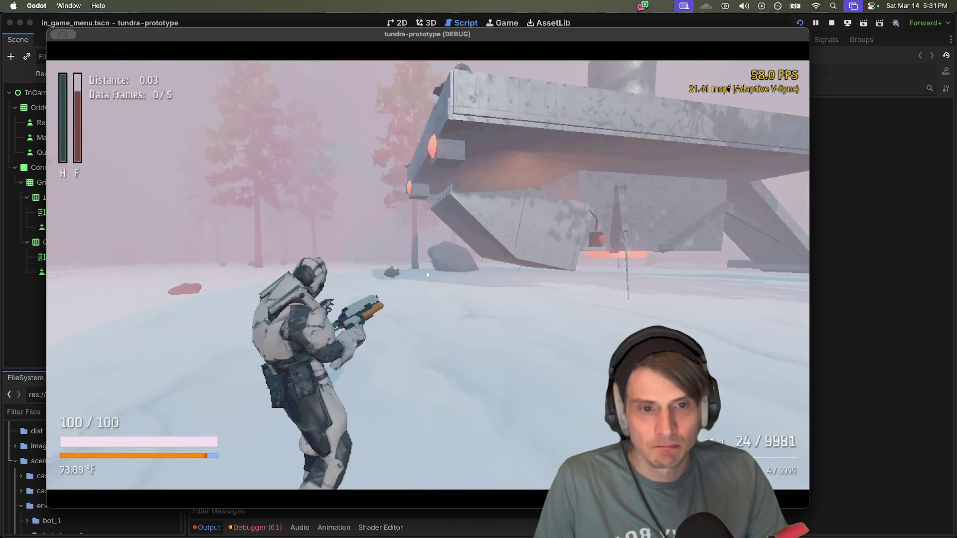
key(w)
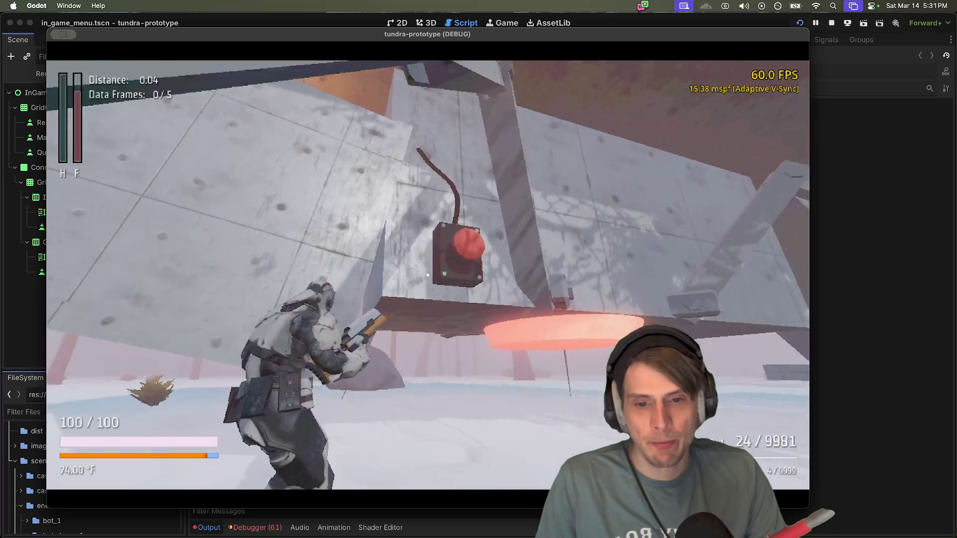
key(w)
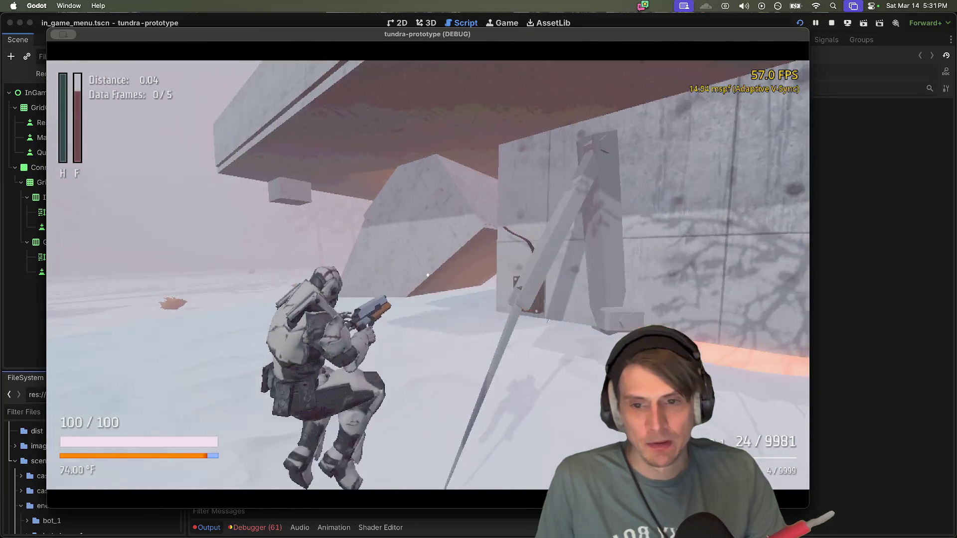
key(w)
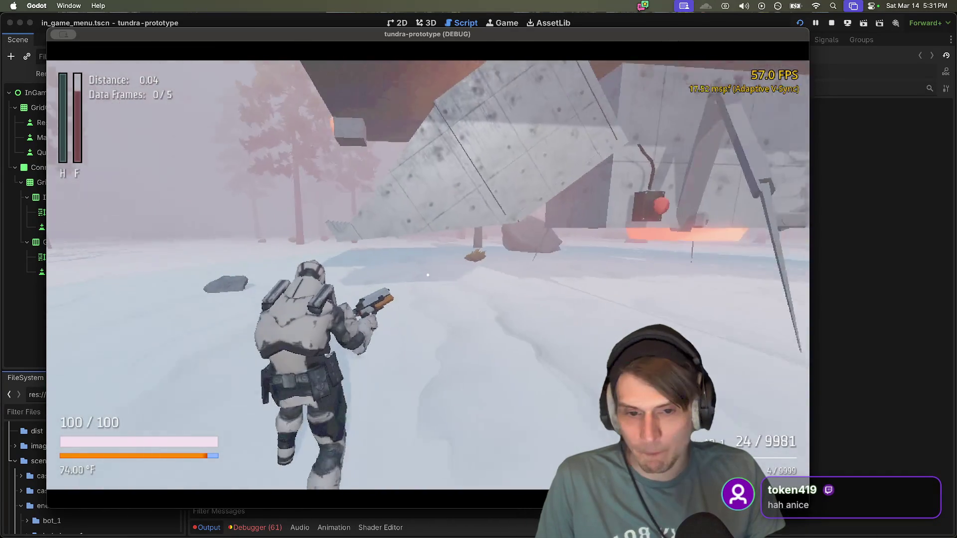
key(w)
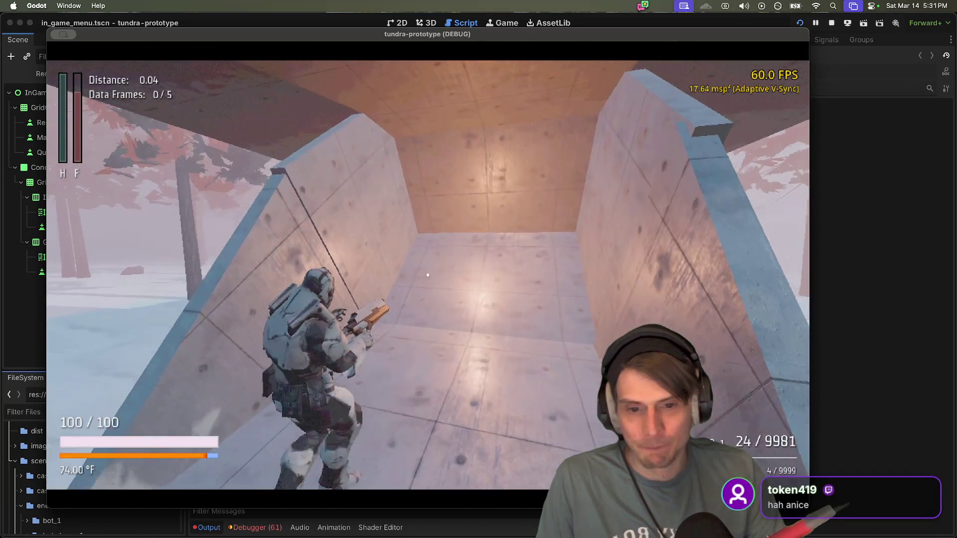
key(s)
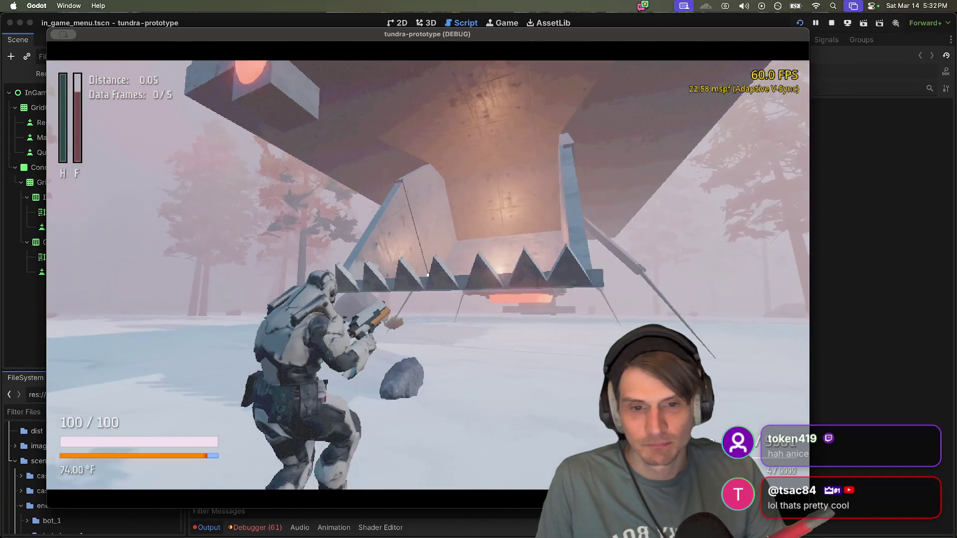
key(w)
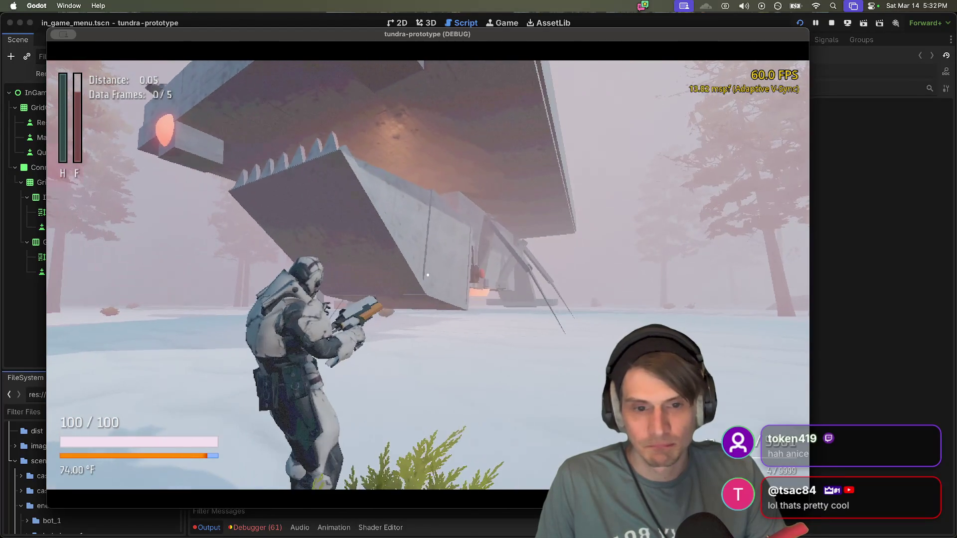
key(w)
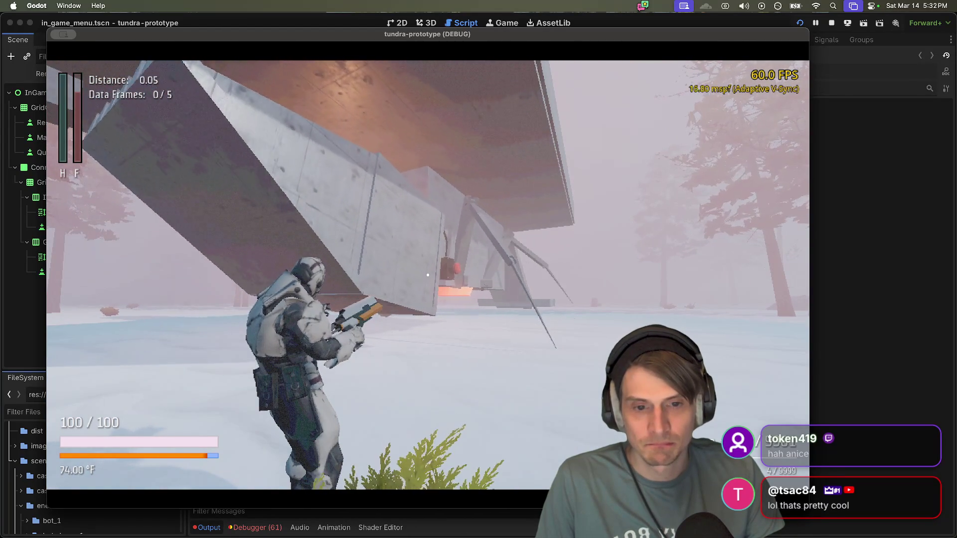
key(w)
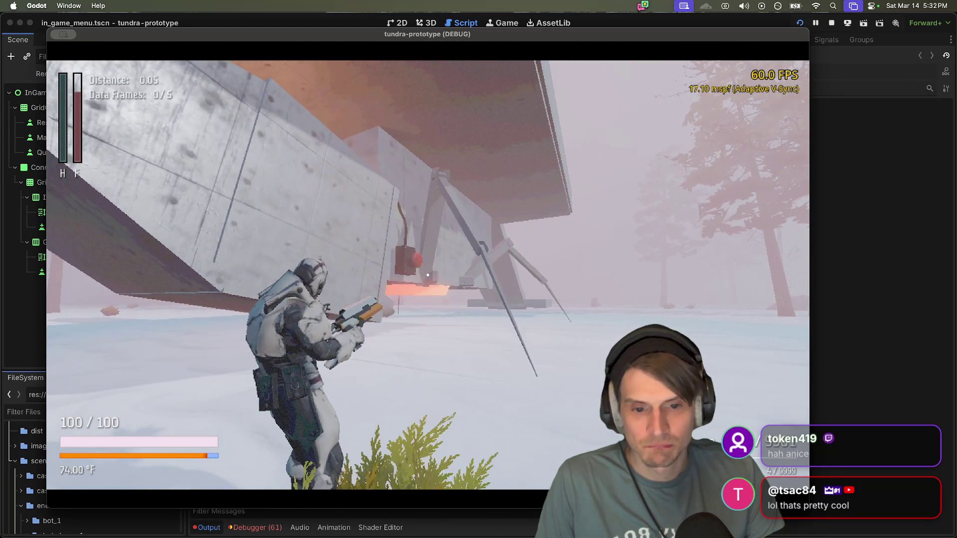
key(w)
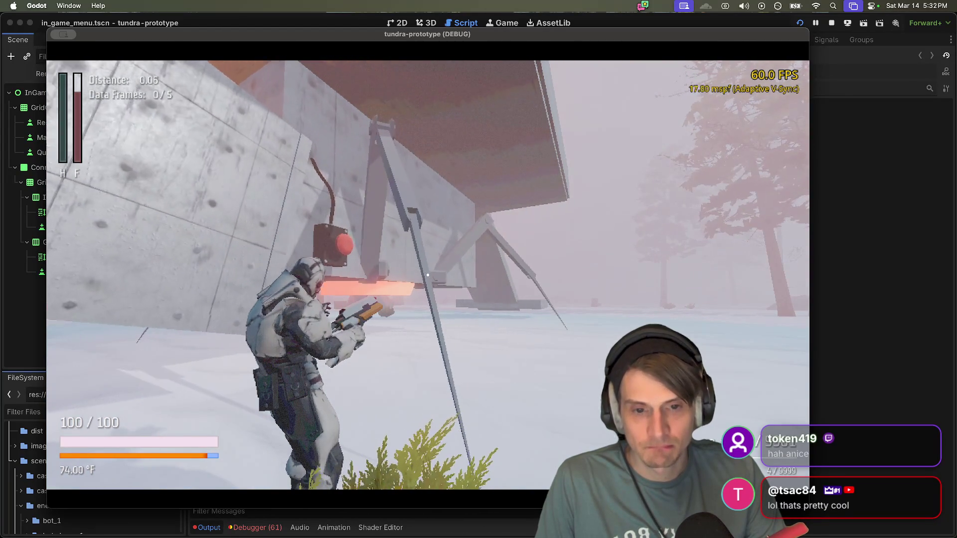
key(w)
key(w)
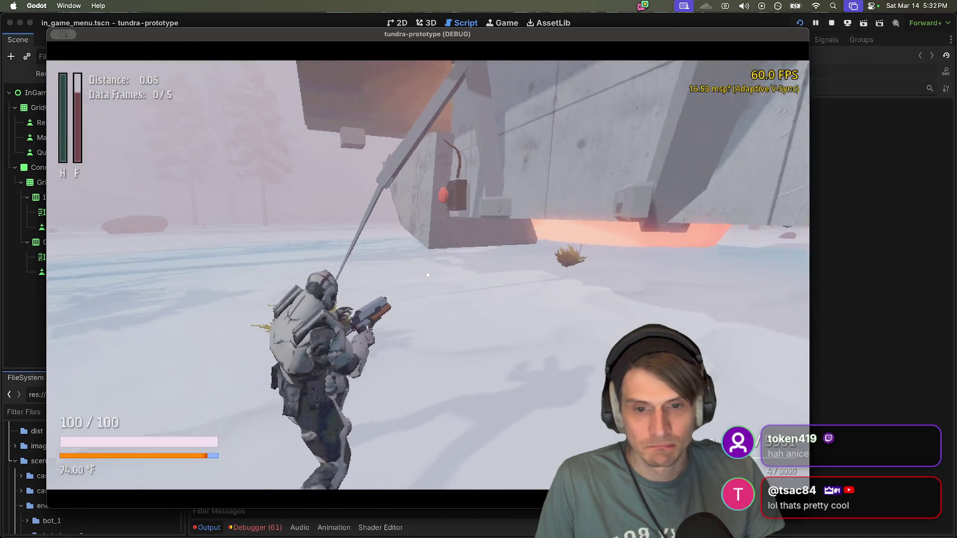
Step: Run from the concrete ramp out into the cold forest around the pink dome
key(w)
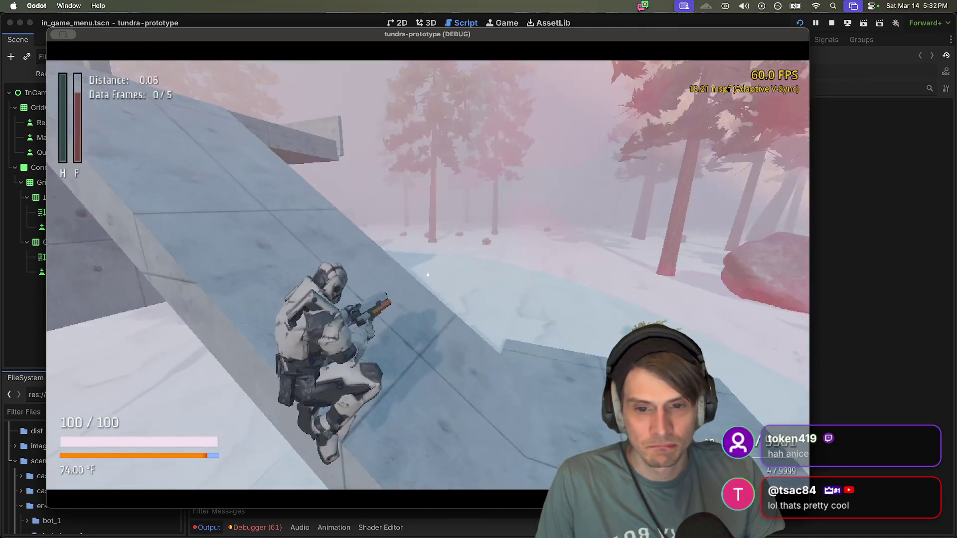
key(w)
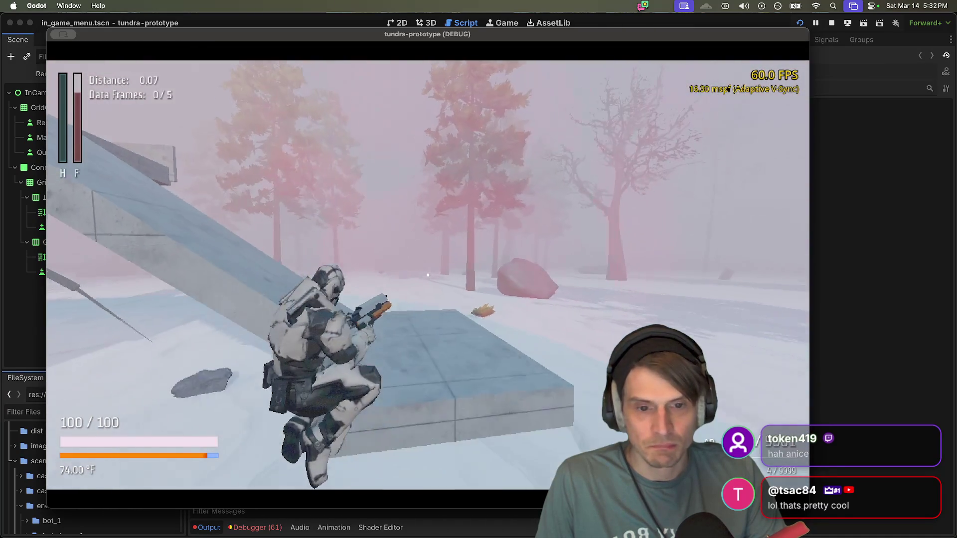
key(w)
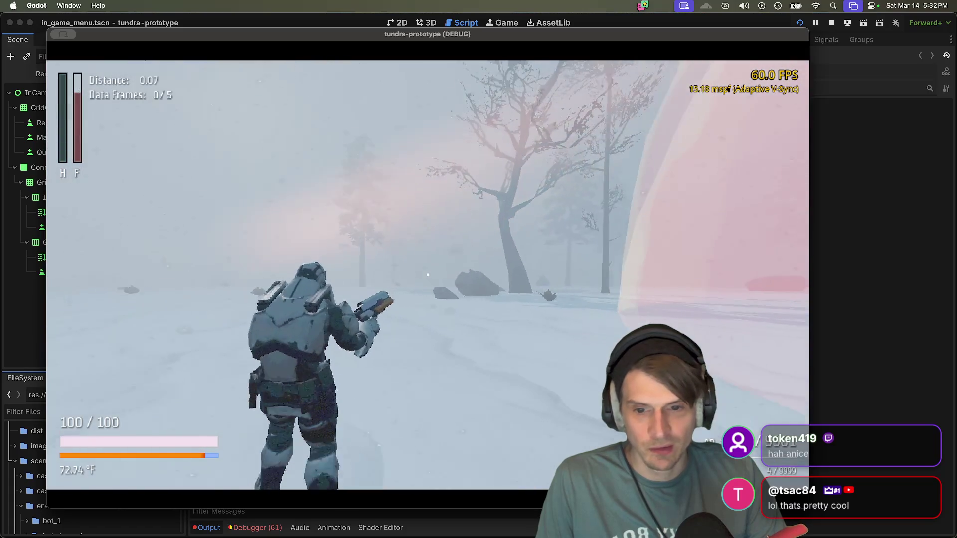
key(w)
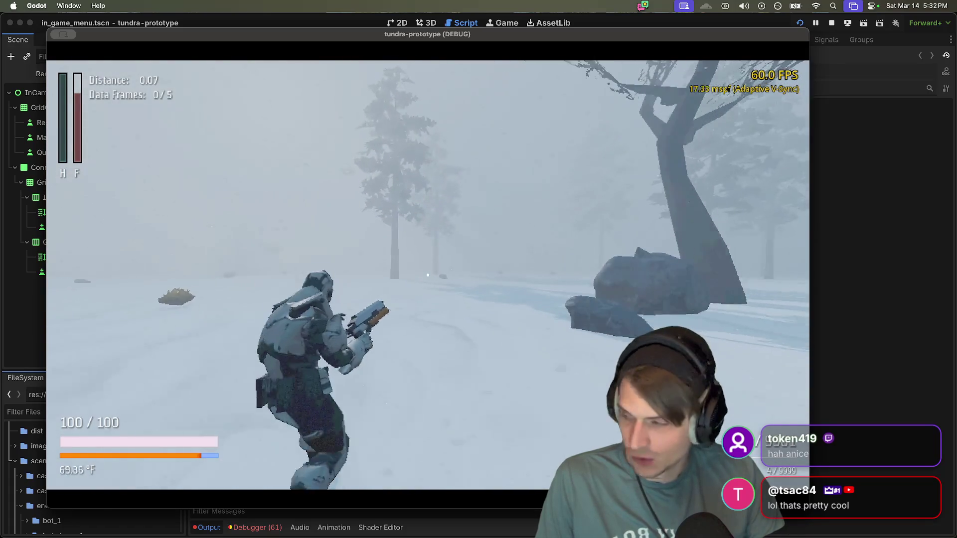
key(w)
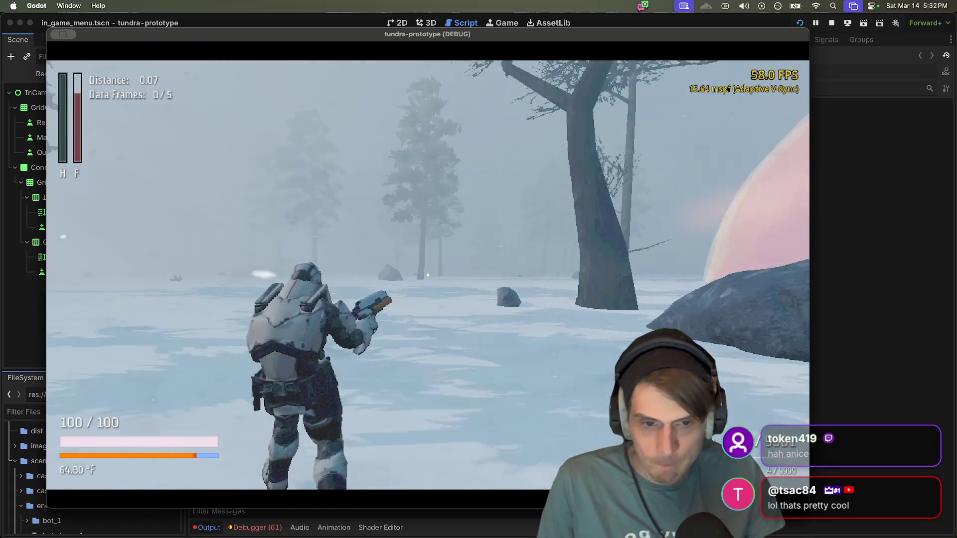
key(w)
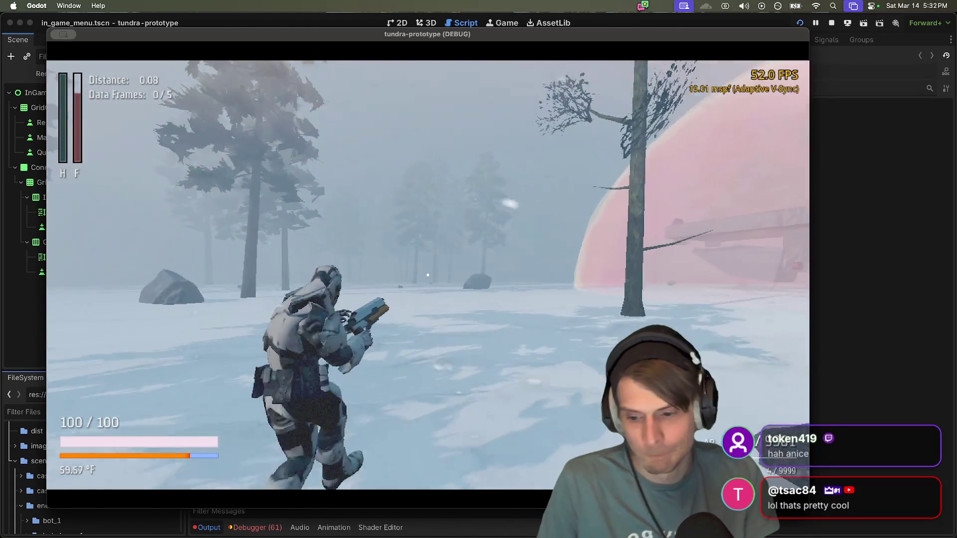
key(w)
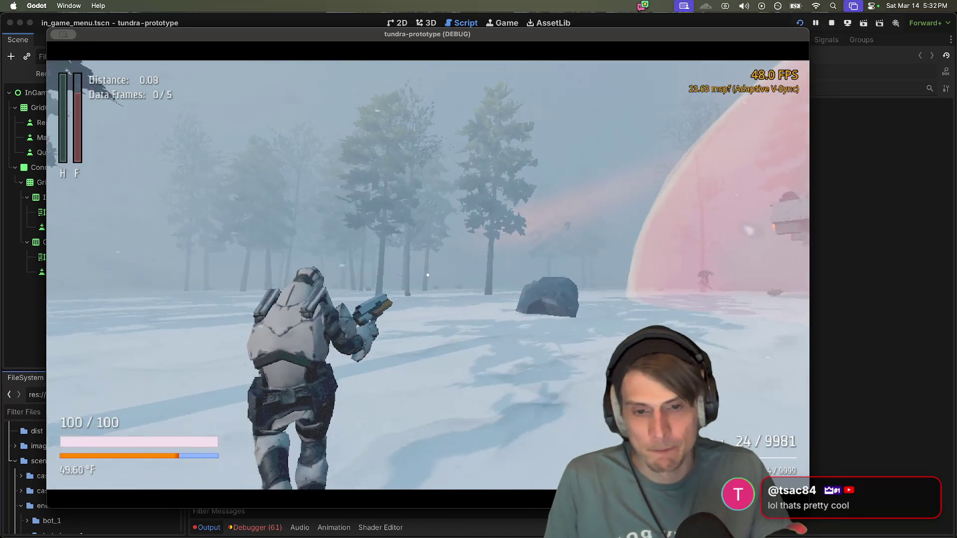
key(w)
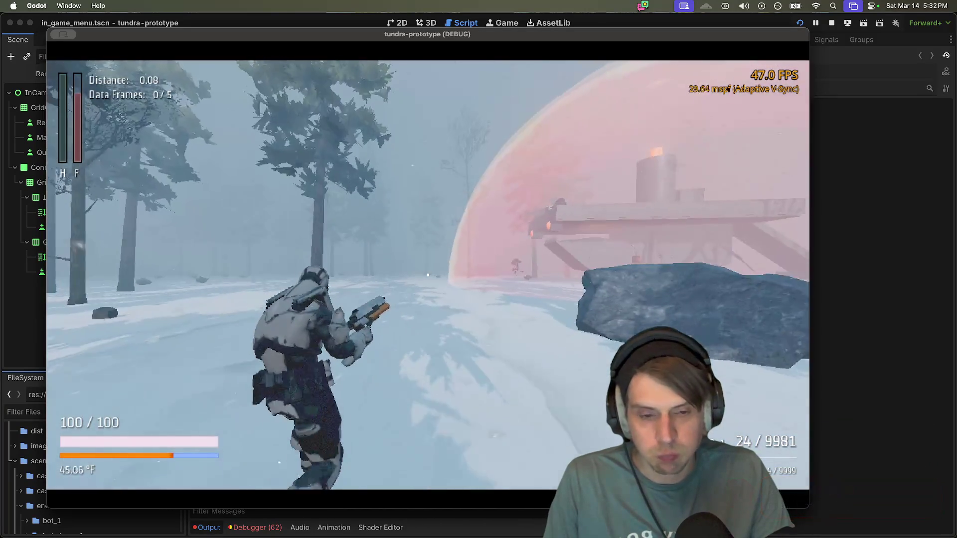
key(w)
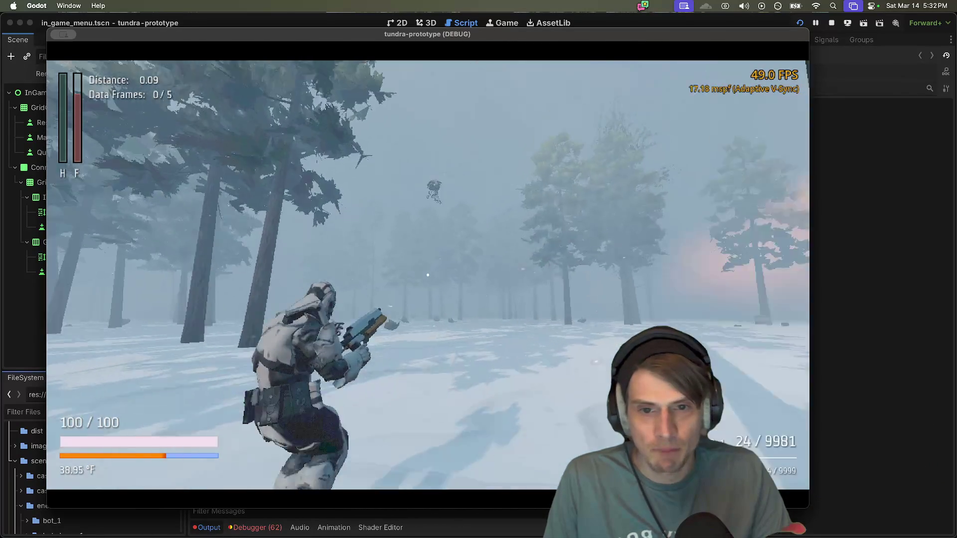
Step: Fire and reload the pistol, crouch, then run into the forest and shoot the approaching creature
click(428, 274)
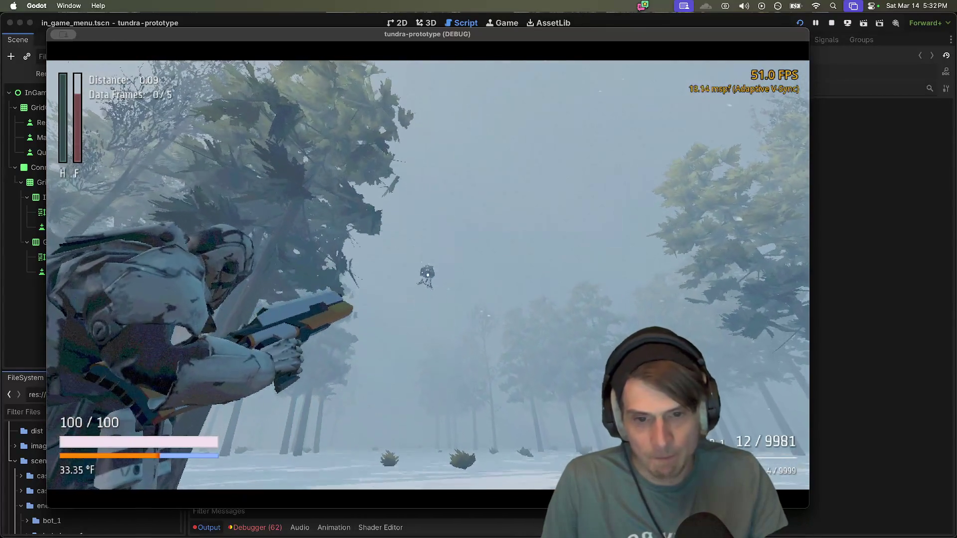
key(r)
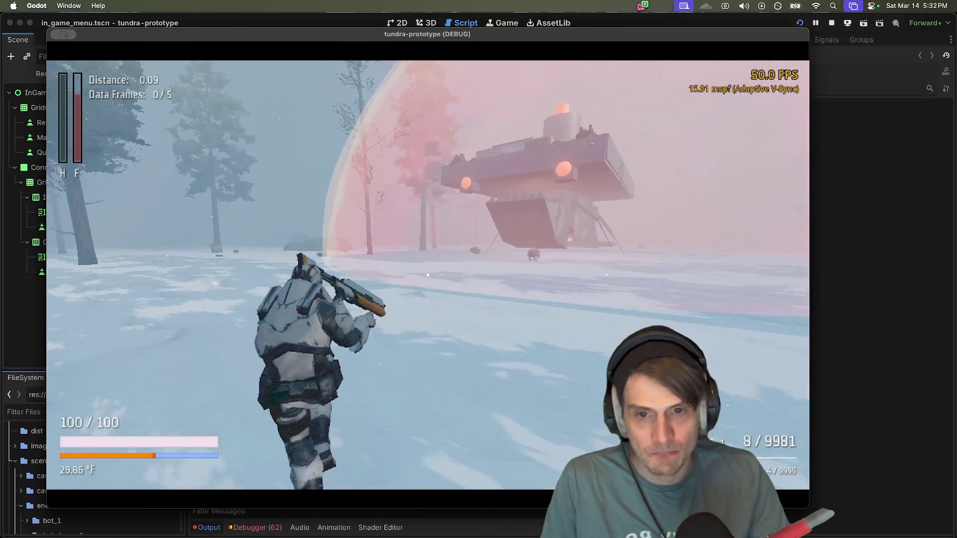
click(428, 275)
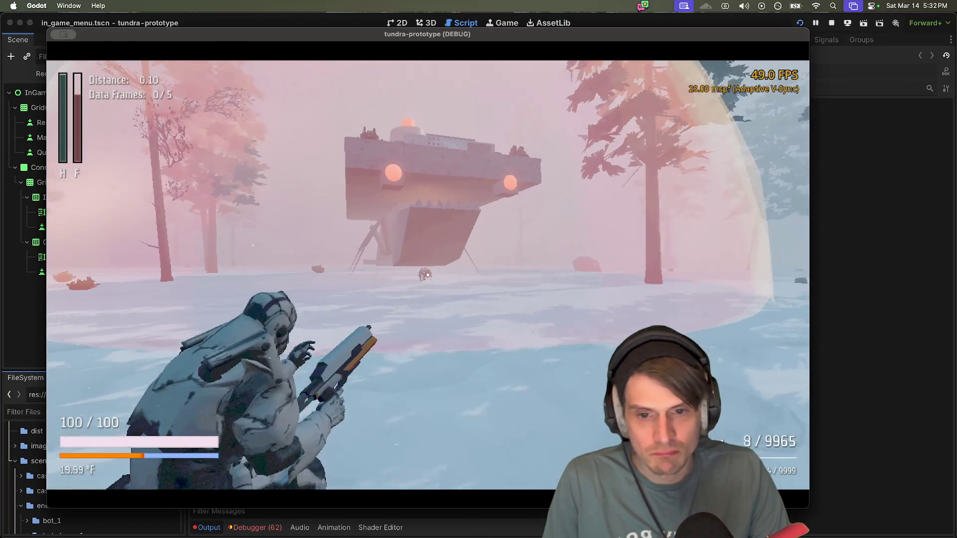
key(r)
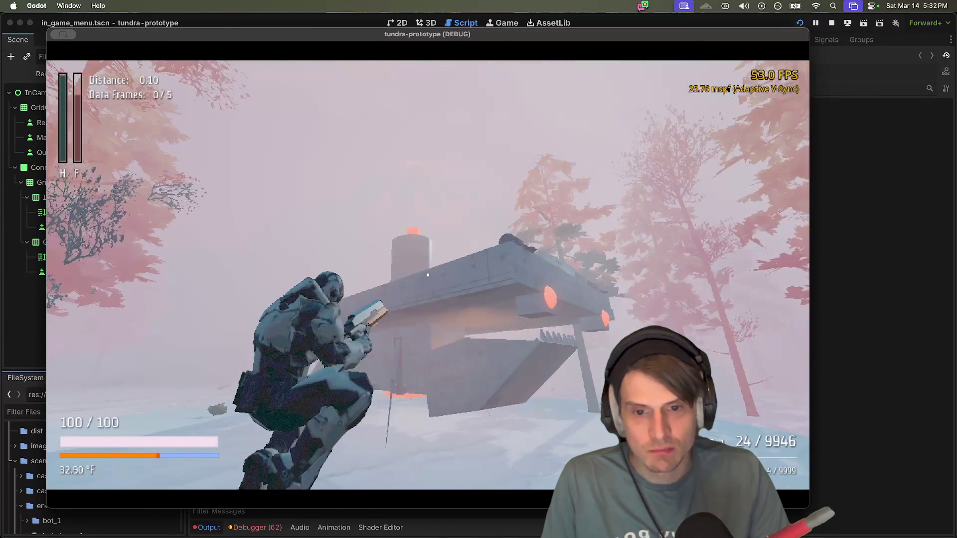
key(w)
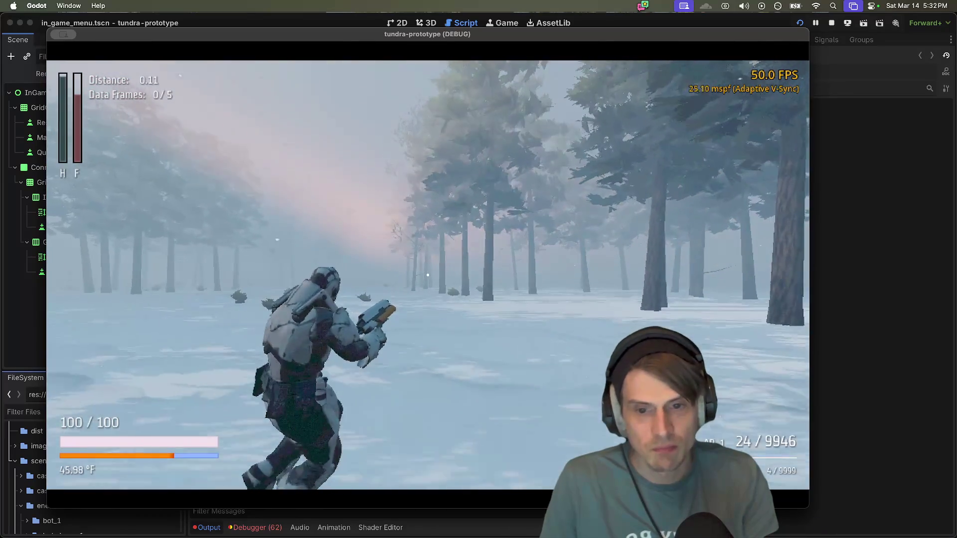
key(c)
key(w)
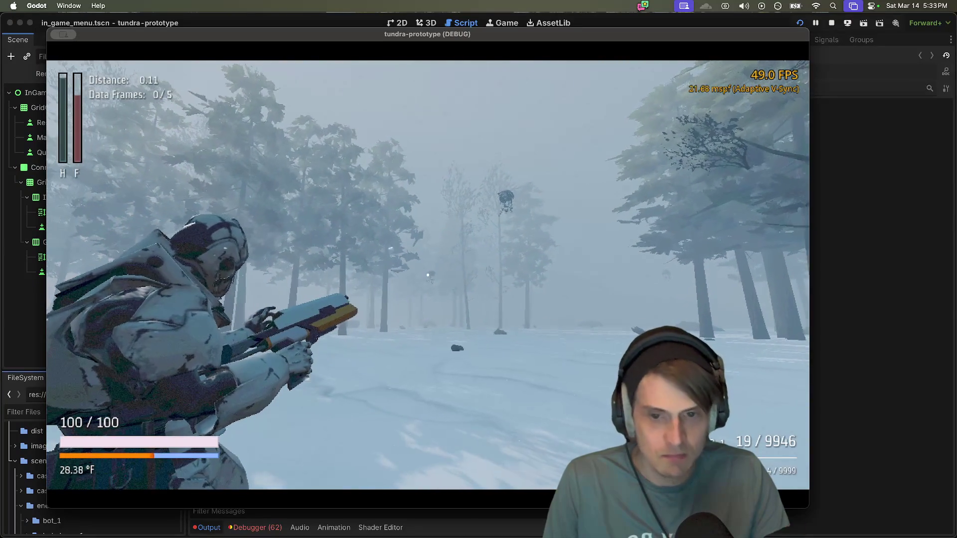
click(427, 275)
Step: Shoot the attacking creature with the pistol, reloading once mid-fight
click(428, 275)
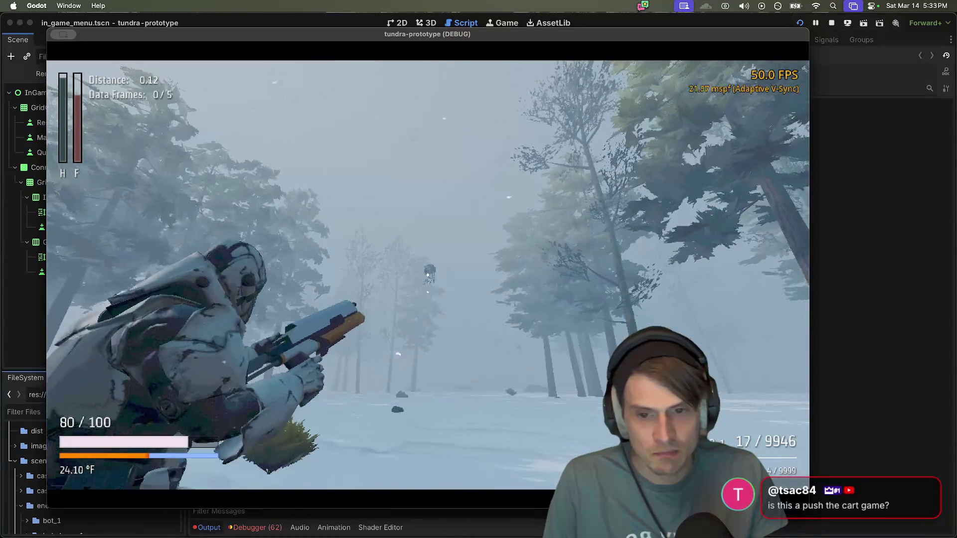
click(428, 275)
click(428, 274)
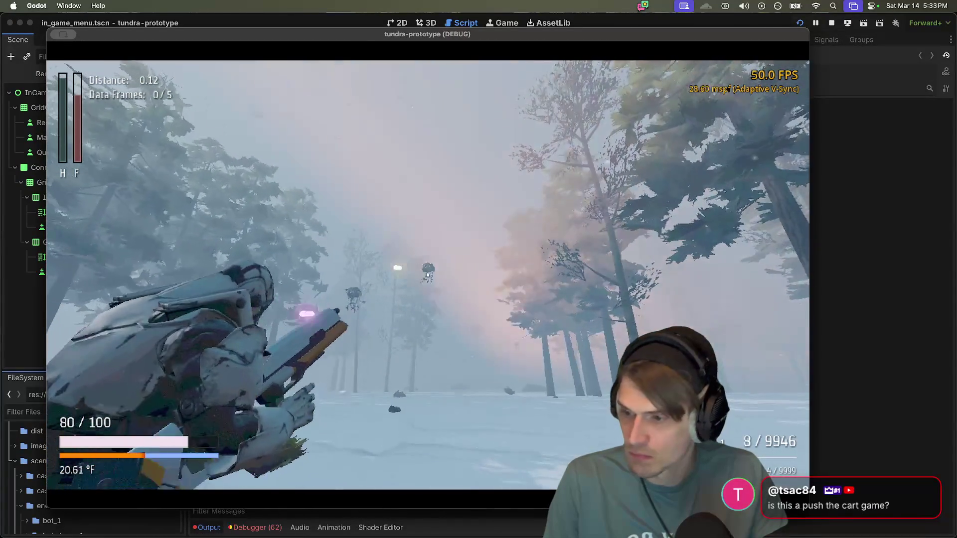
click(428, 274)
click(428, 274)
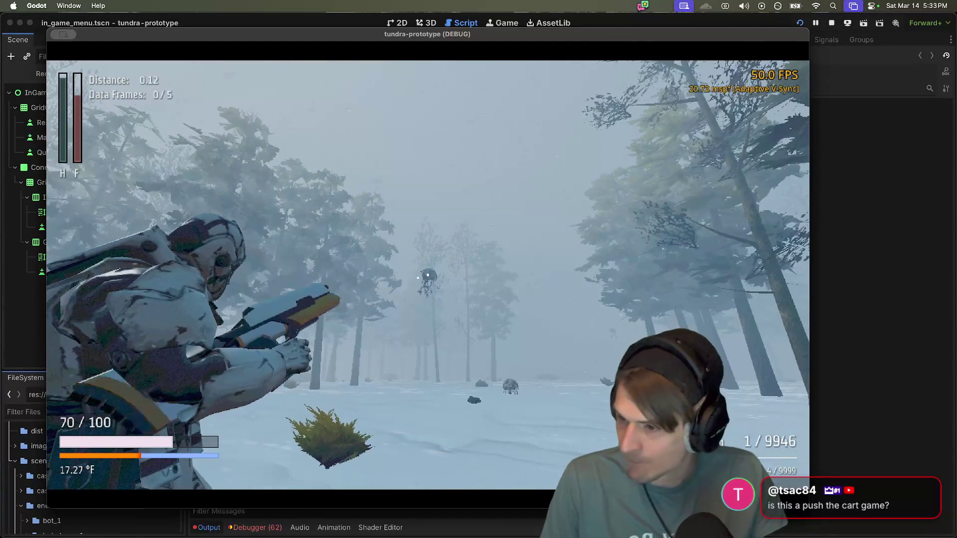
key(r)
click(428, 274)
click(428, 274)
click(427, 275)
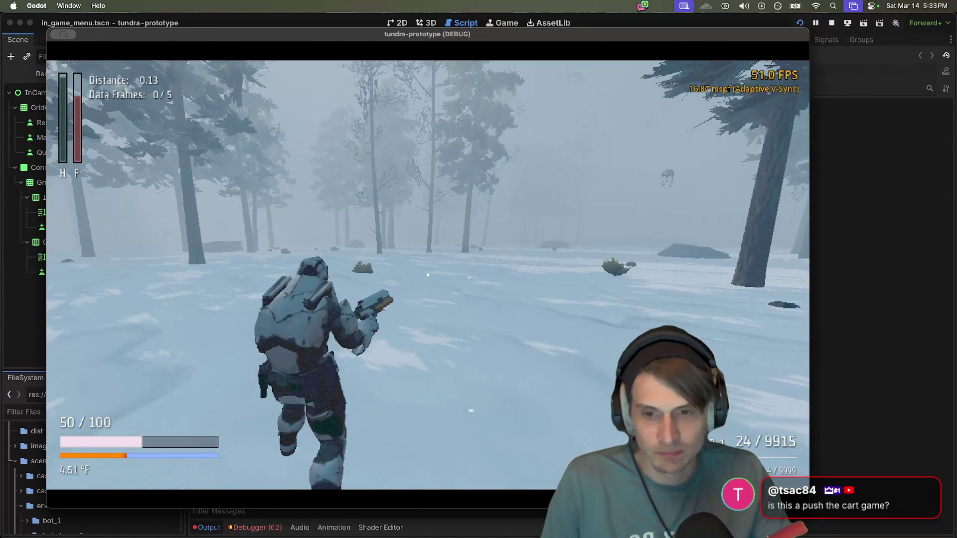
Step: Switch to the Snipe-R rifle, aim and fire, then crouch and move through the forest past the log and crate
scroll(428, 275, down, 2)
right_click(428, 274)
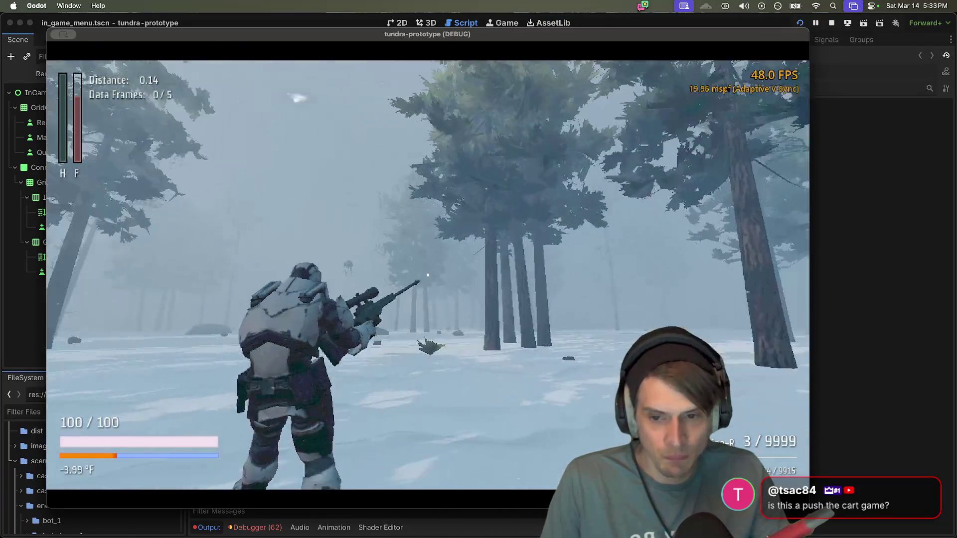
right_click(428, 275)
click(428, 275)
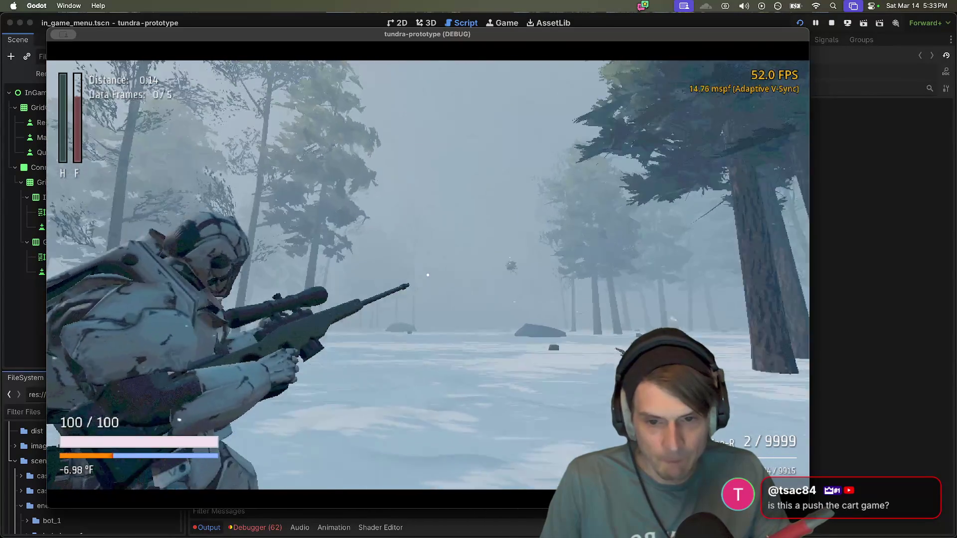
key(c)
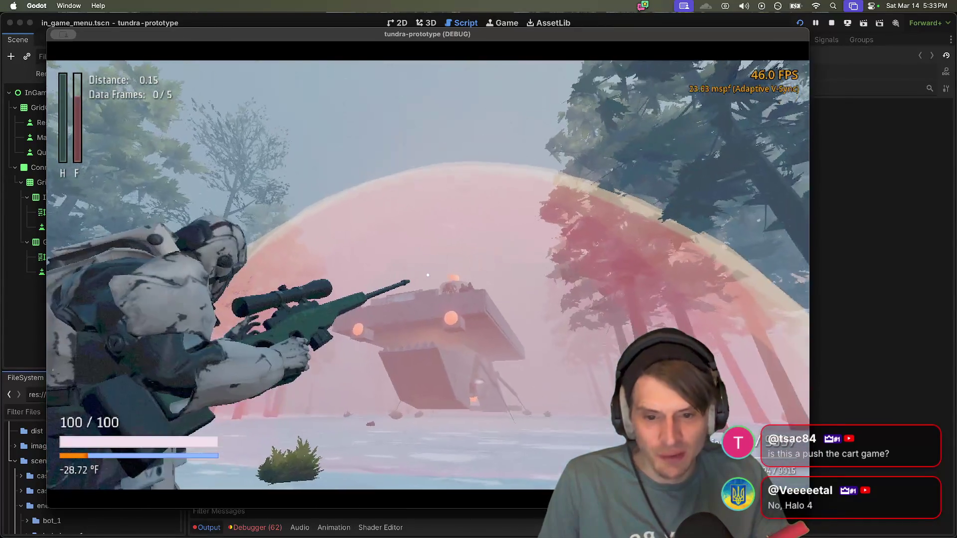
key(a)
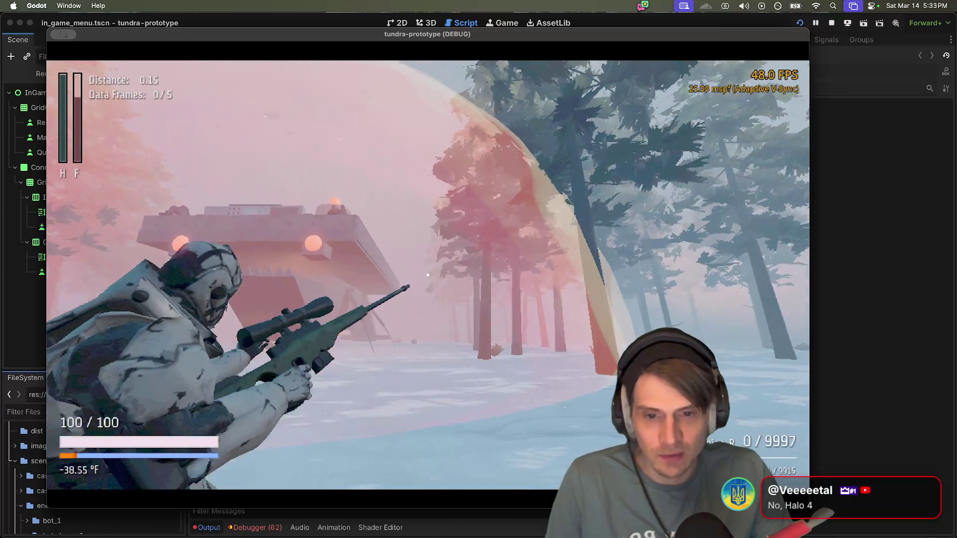
key(w)
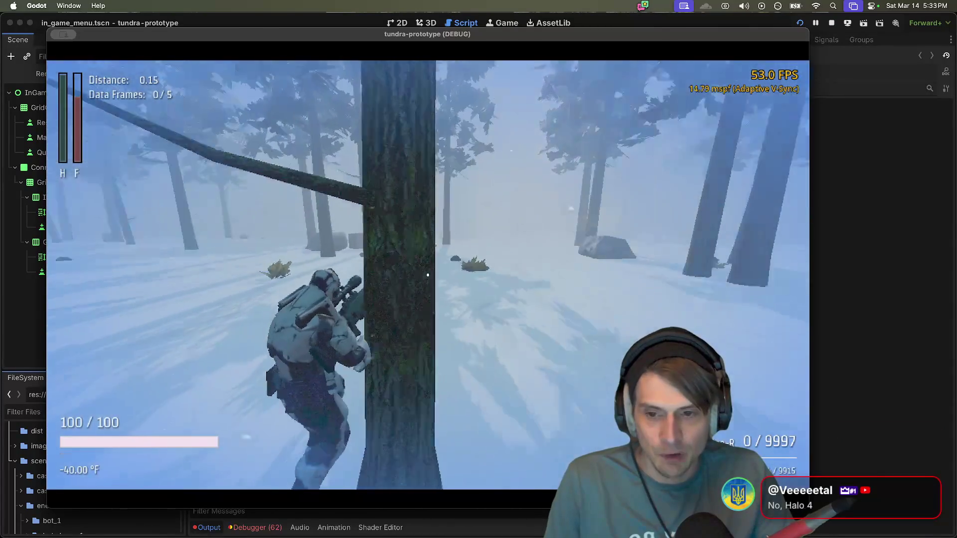
key(w)
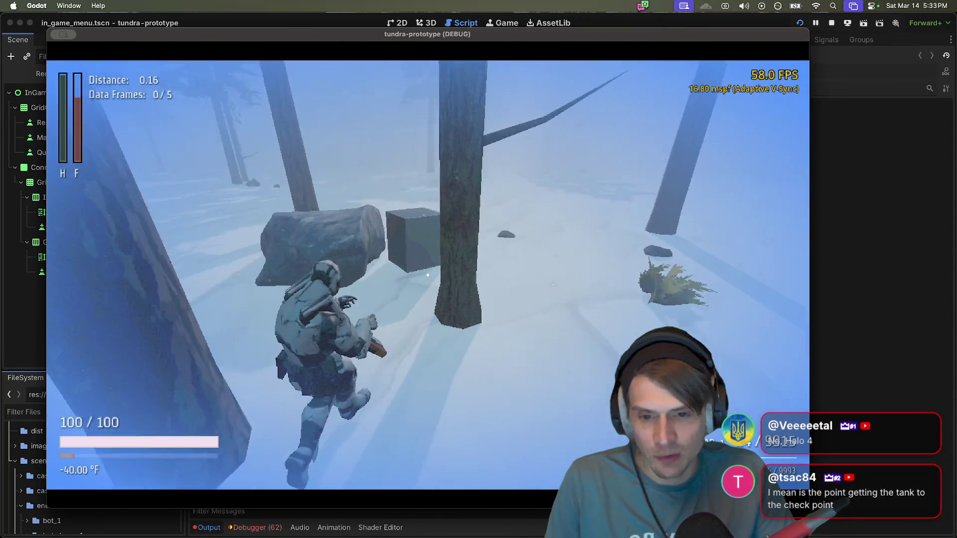
key(w)
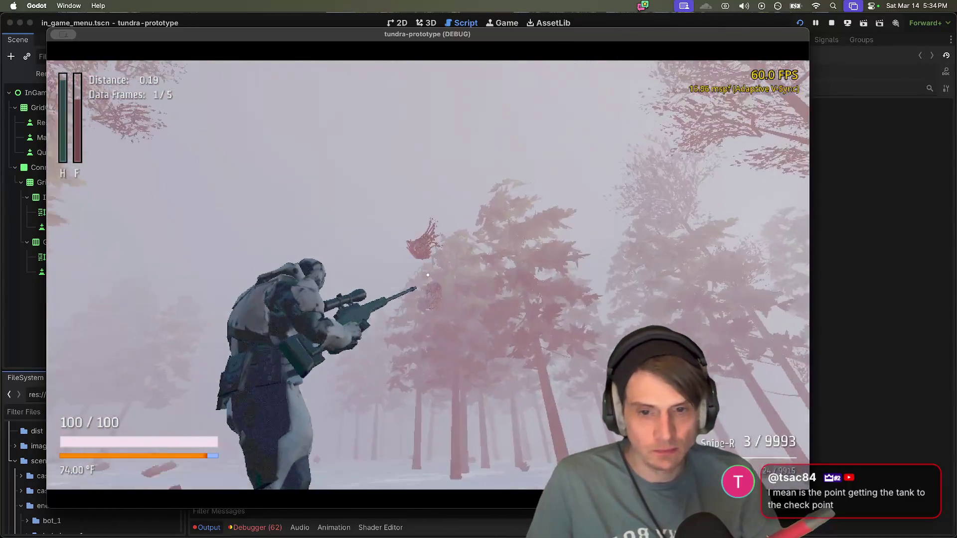
Step: Run up the concrete ramp, along the walkway, and forward beneath the grounded ship
key(w)
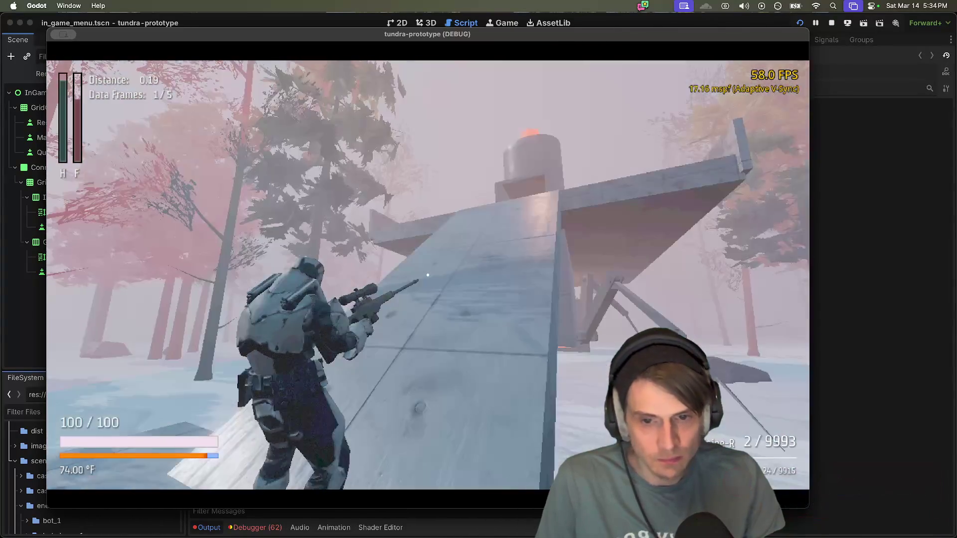
key(w)
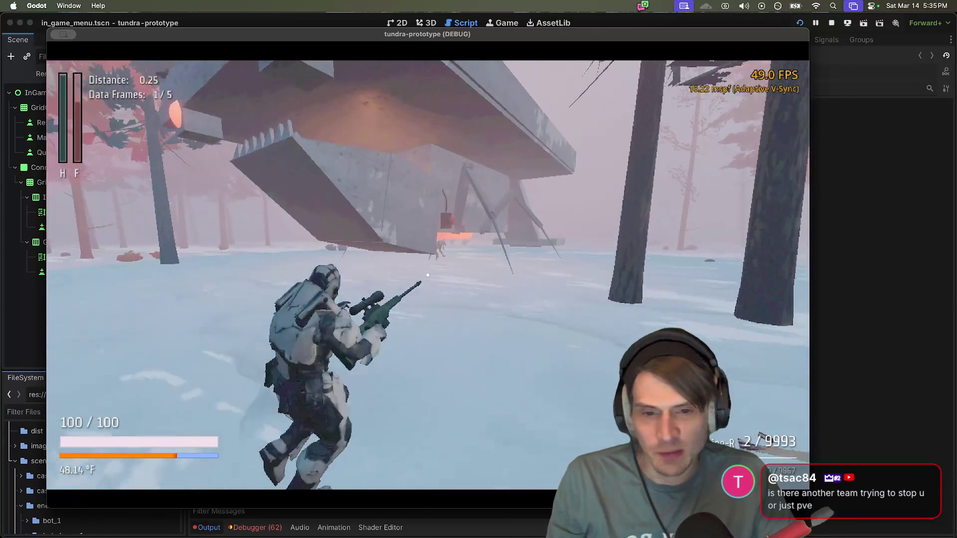
key(w)
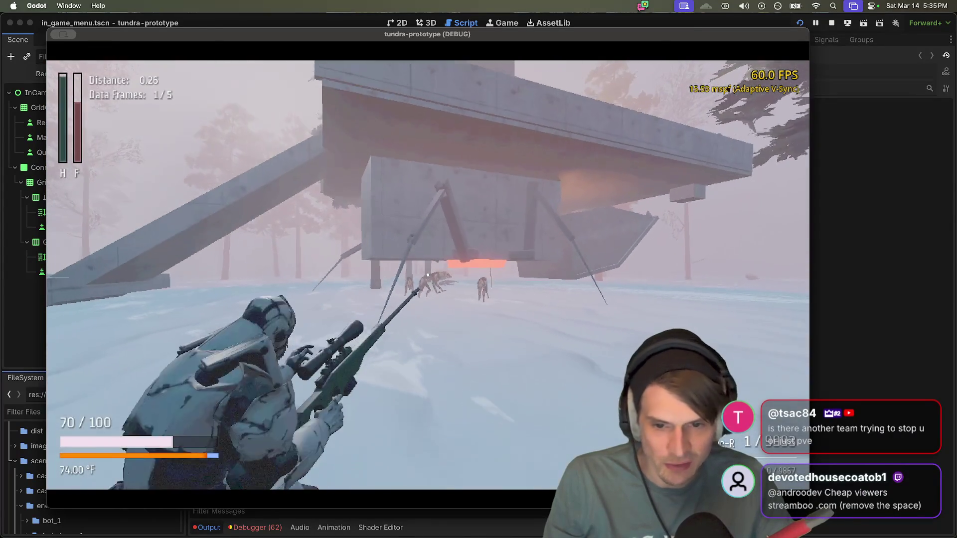
Step: Shoot the wolf-like creatures under the ship, reloading the rifle between shots
click(428, 275)
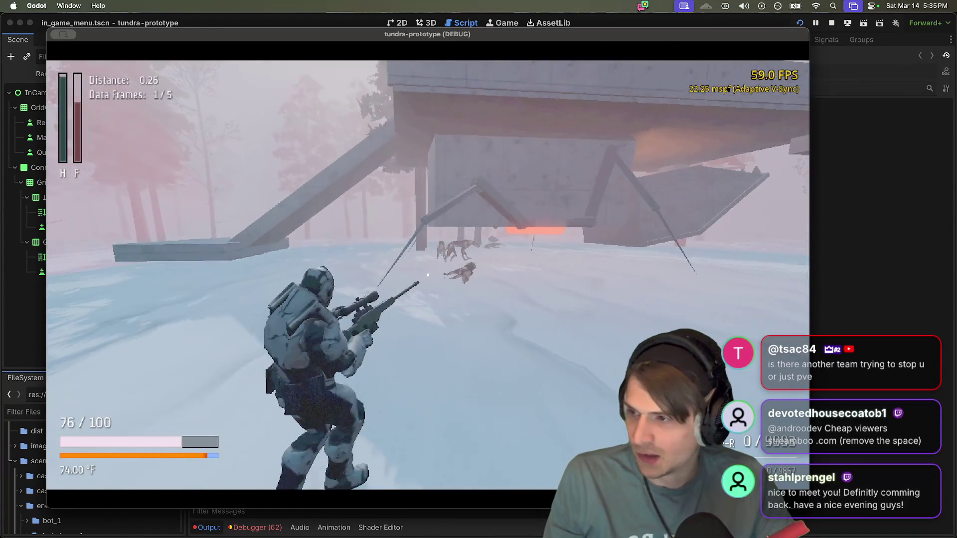
key(r)
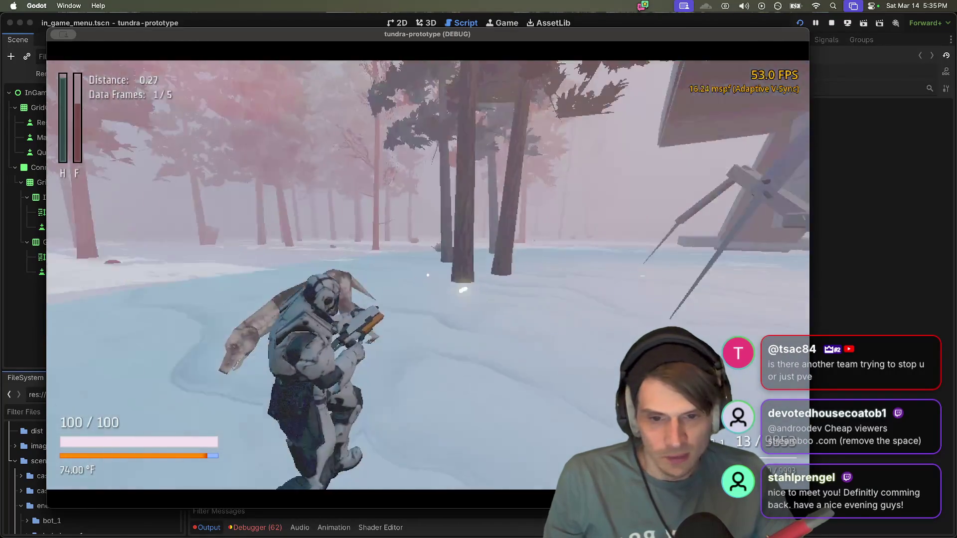
click(428, 276)
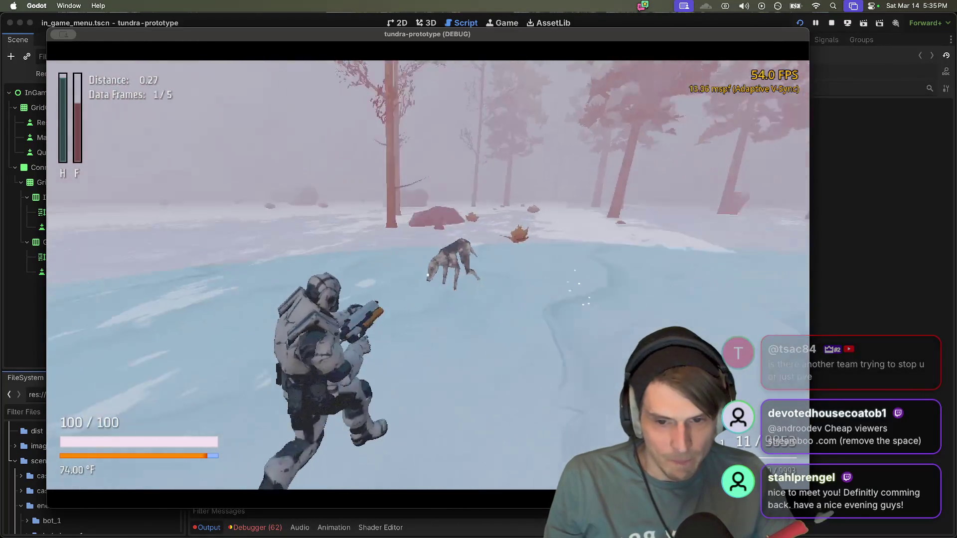
click(427, 276)
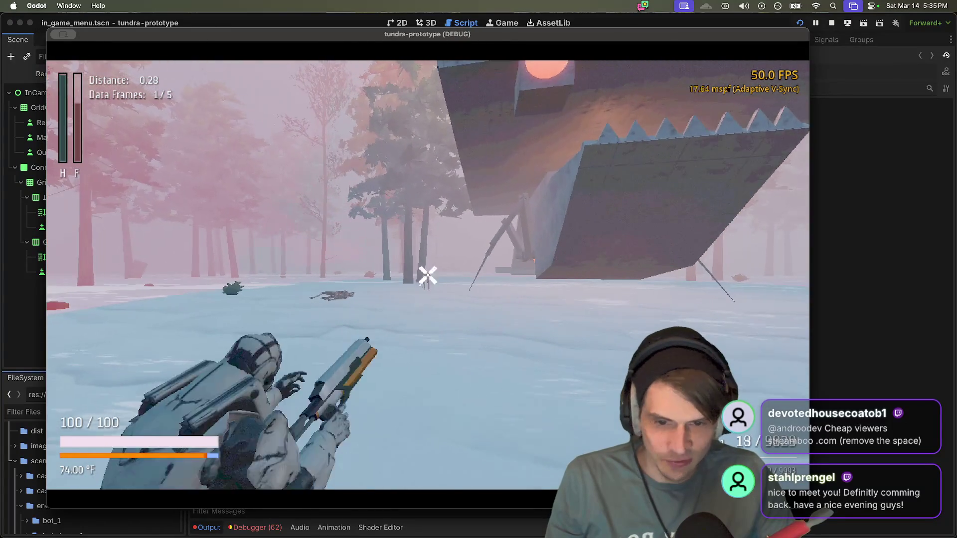
click(428, 276)
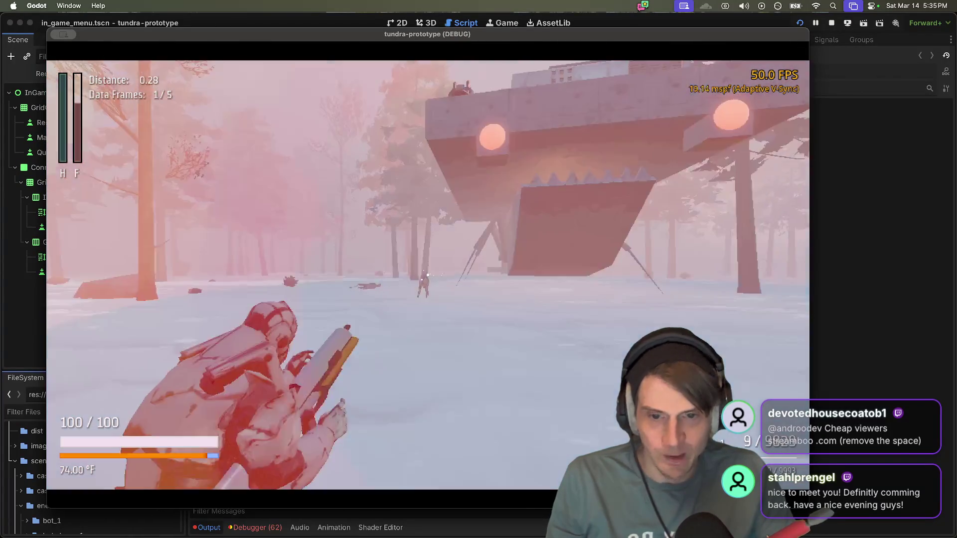
Step: Reload and fire a shot, then run across the snowfield and climb over the rock formation
key(r)
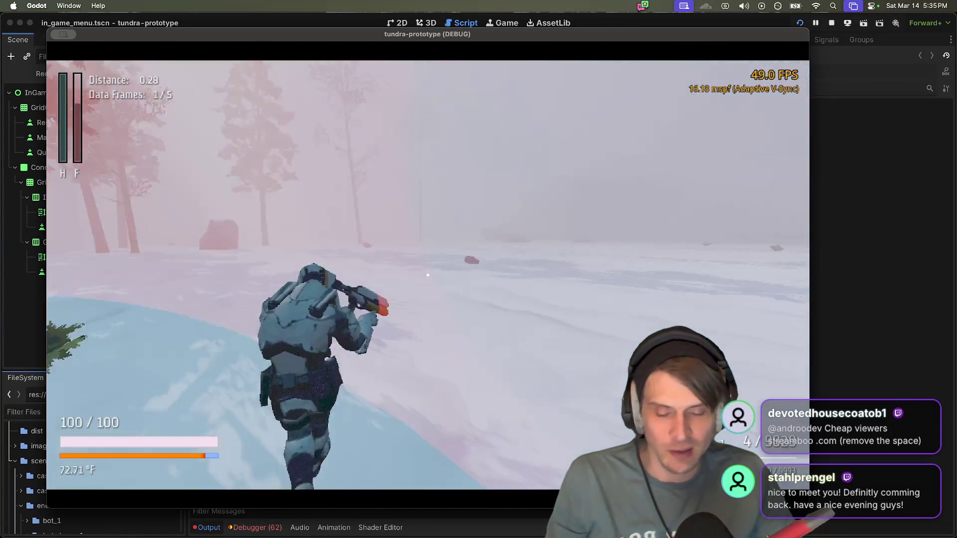
click(428, 275)
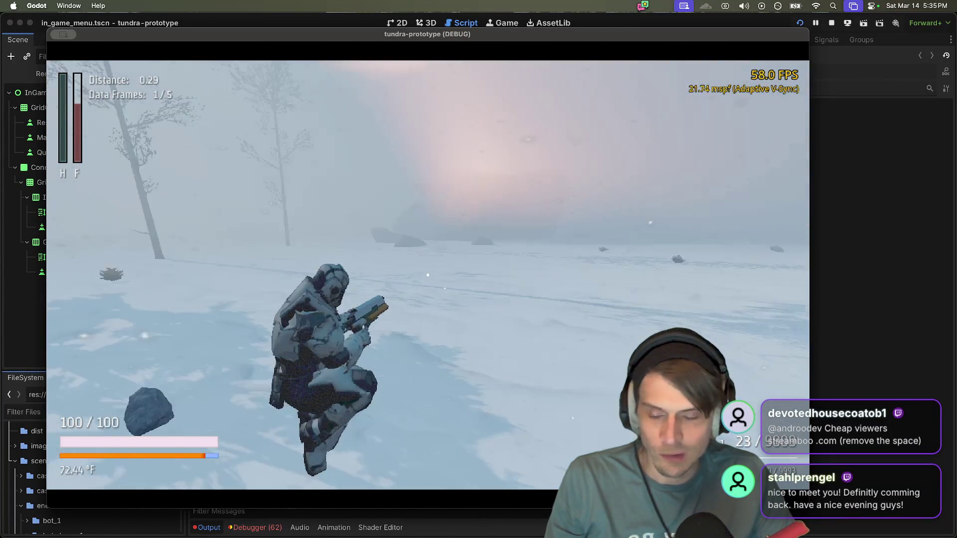
key(w)
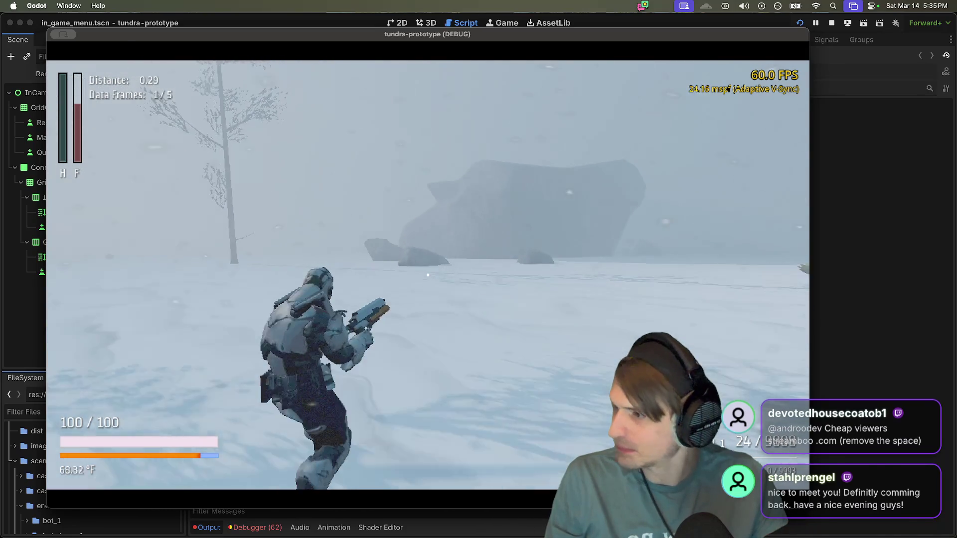
key(w)
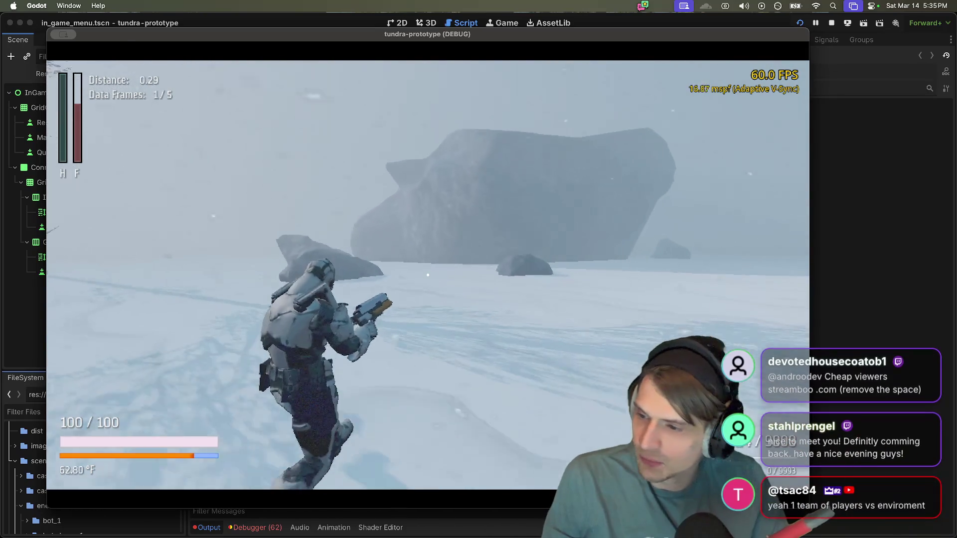
key(w)
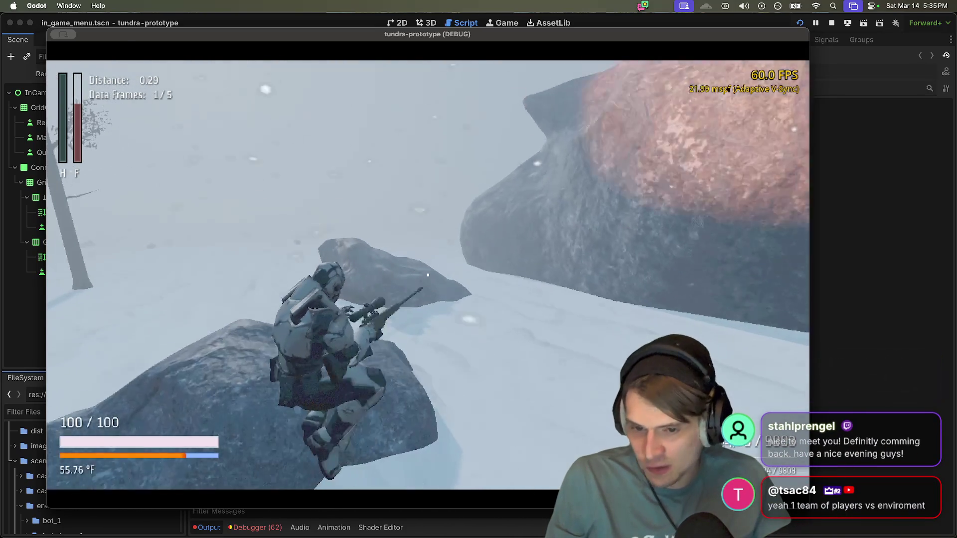
key(w)
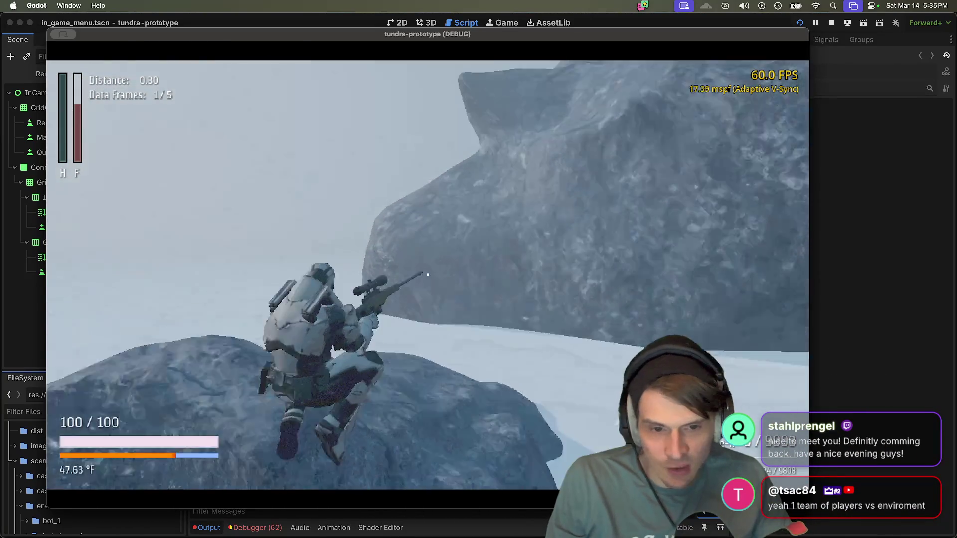
key(w)
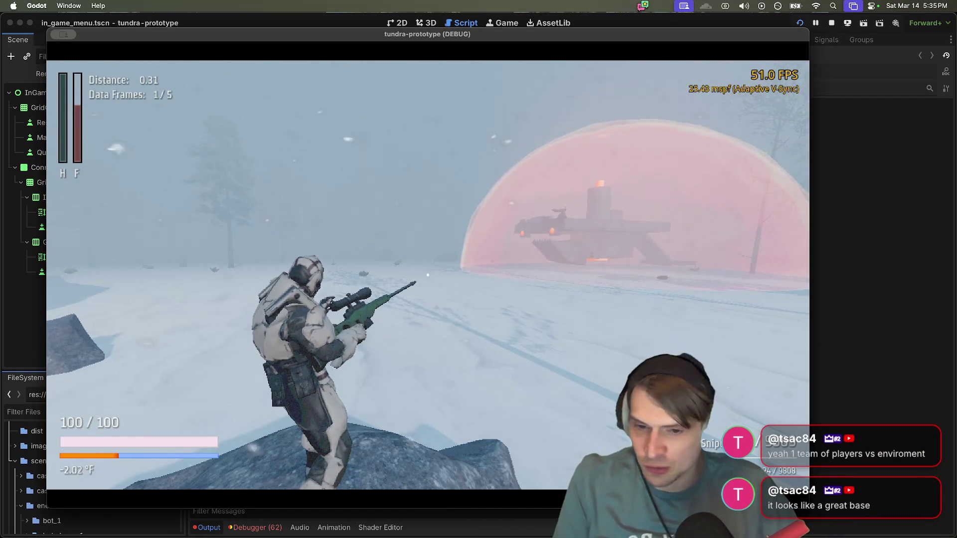
Step: Jump down from the rock, walk toward the base, and switch from the rifle to the pistol
key(space)
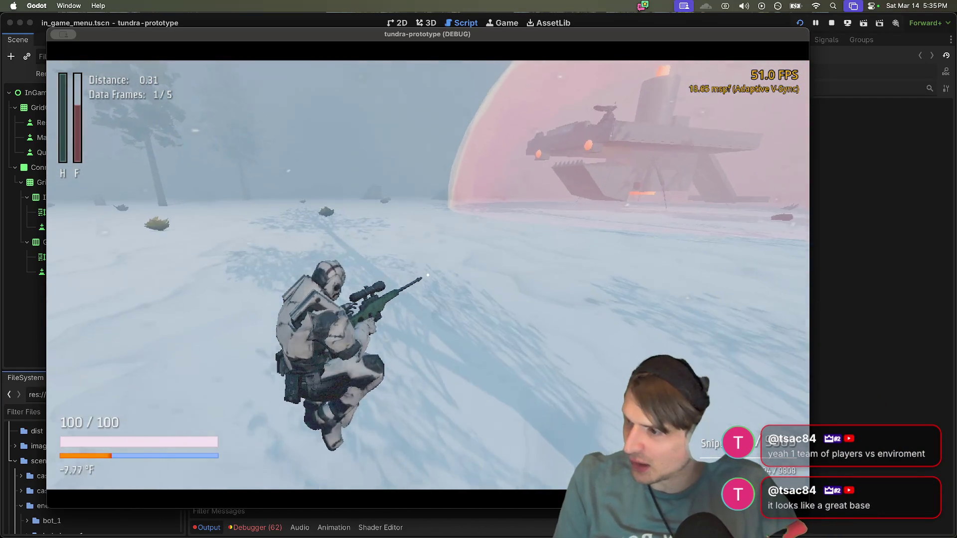
key(w)
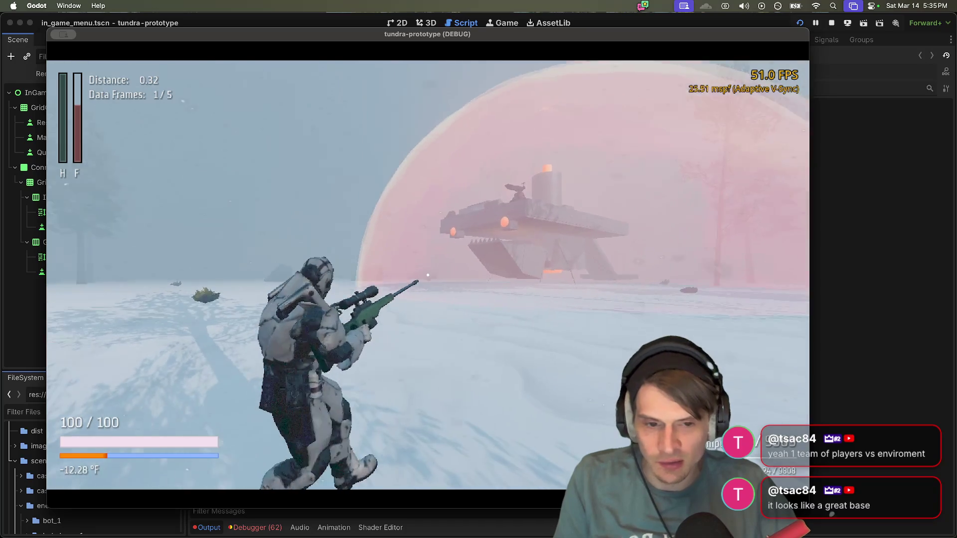
mouse_move(428, 276)
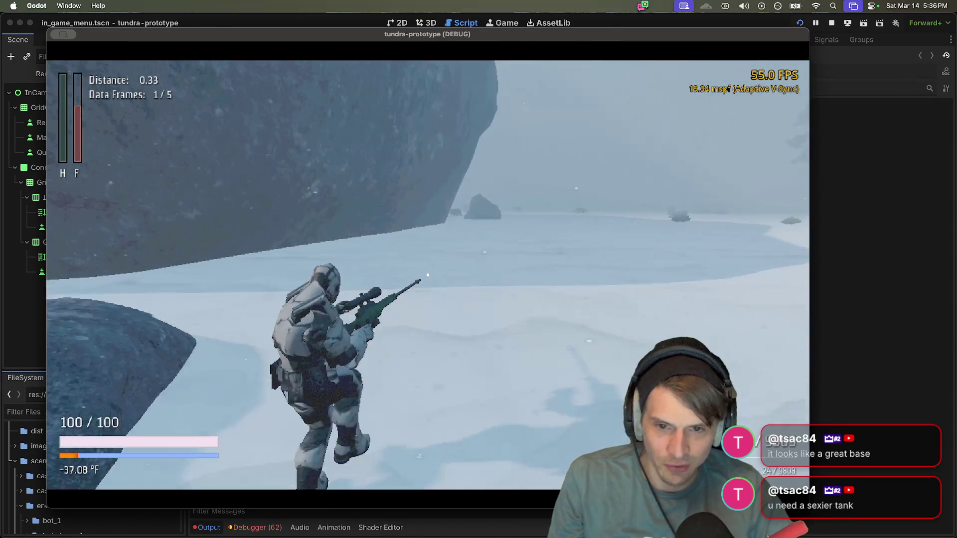
key(2)
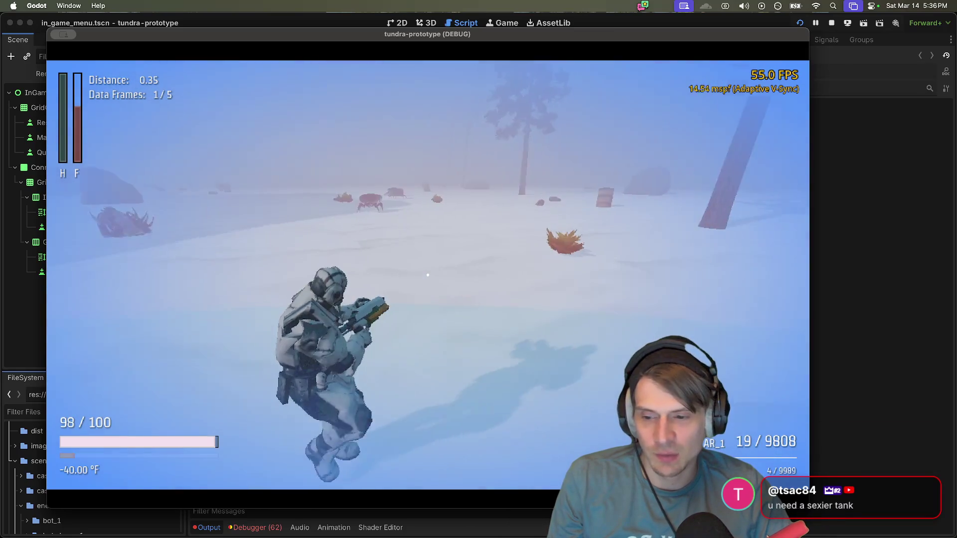
Step: Shoot the crab ahead until it dies, then reload the pistol
click(428, 275)
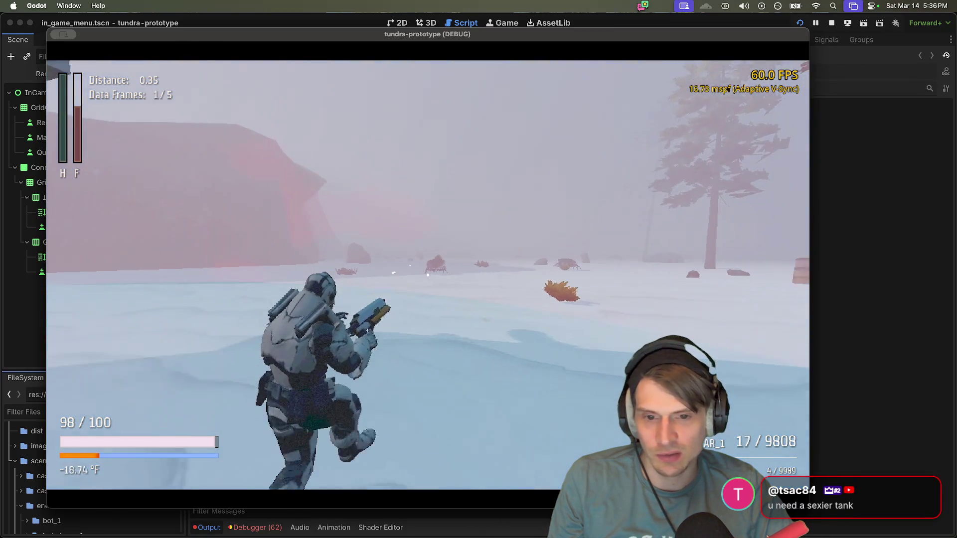
click(428, 275)
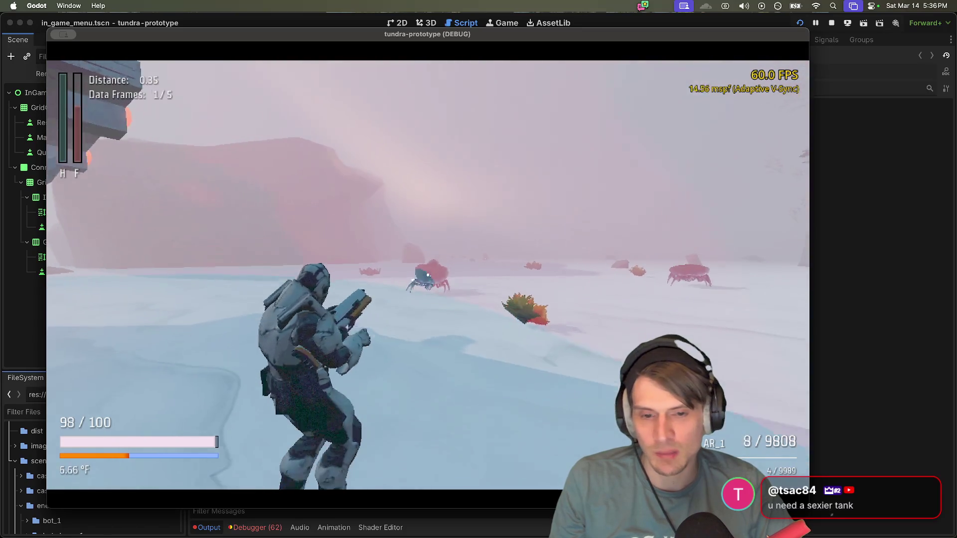
click(428, 275)
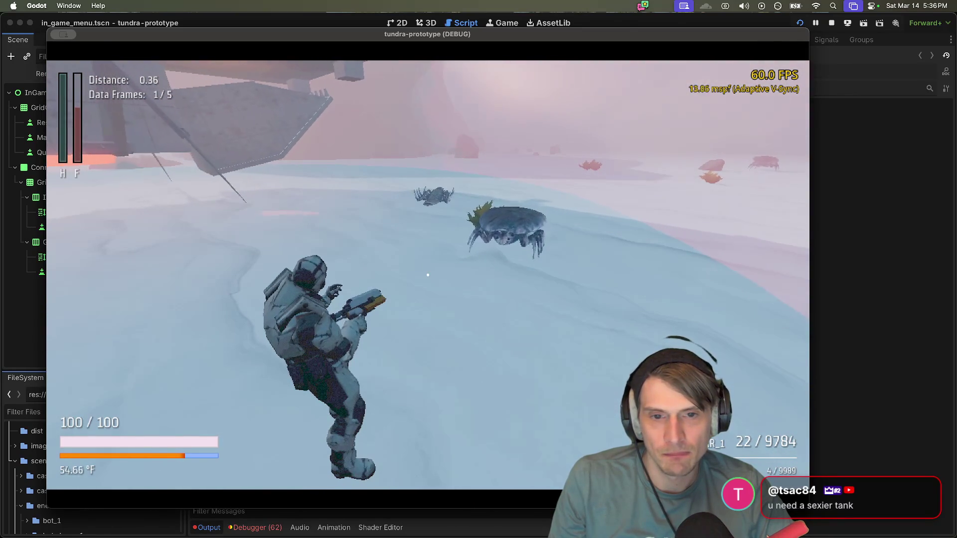
key(r)
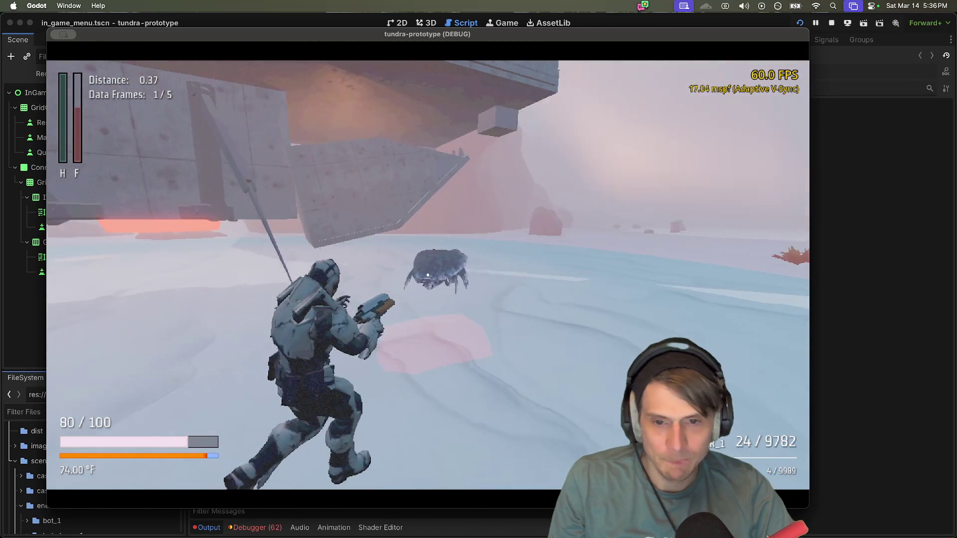
Step: Gun down the crabs near the ship and among the trees, then reload the empty magazine
click(428, 275)
click(428, 275)
click(427, 276)
click(428, 276)
click(428, 276)
click(428, 275)
click(428, 275)
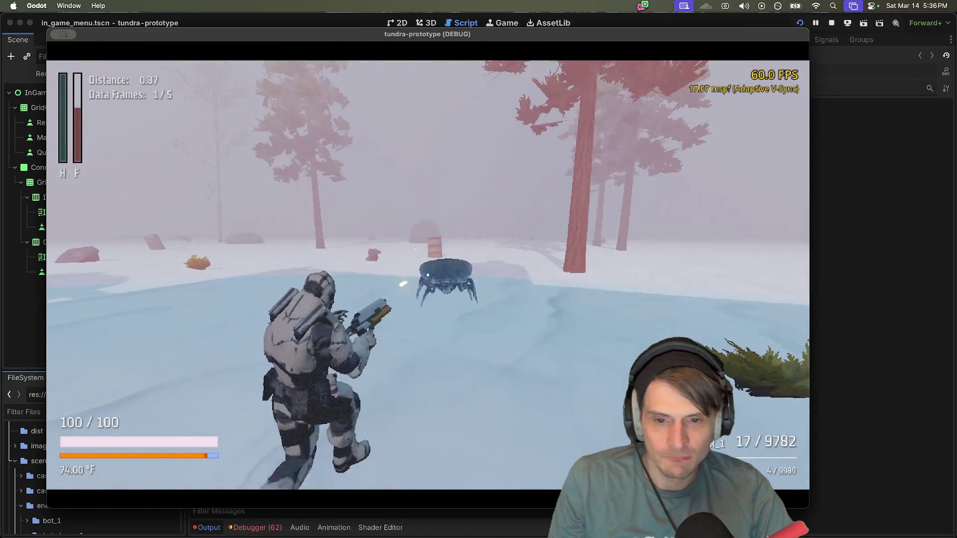
click(428, 275)
click(428, 275)
click(428, 275)
click(428, 275)
click(428, 275)
click(428, 275)
click(428, 275)
click(428, 275)
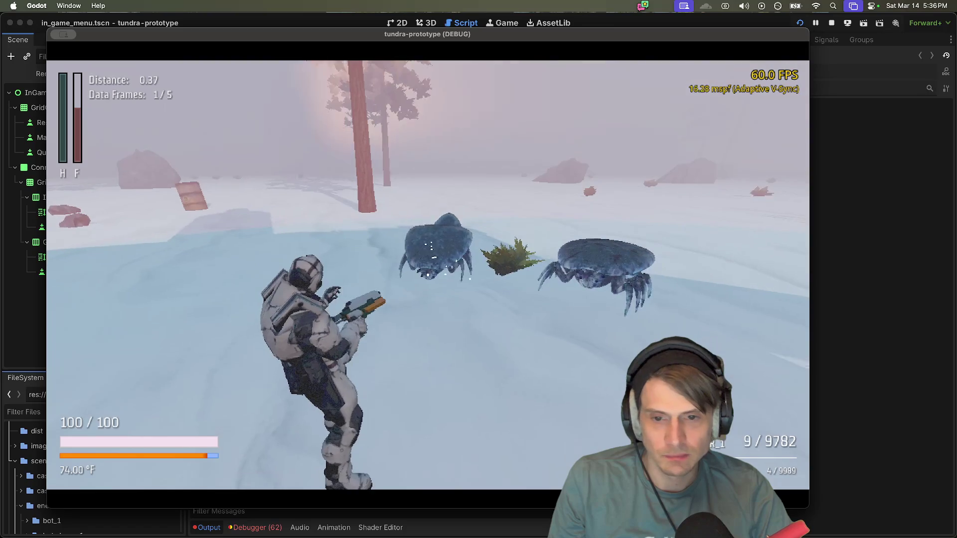
click(428, 275)
click(428, 275)
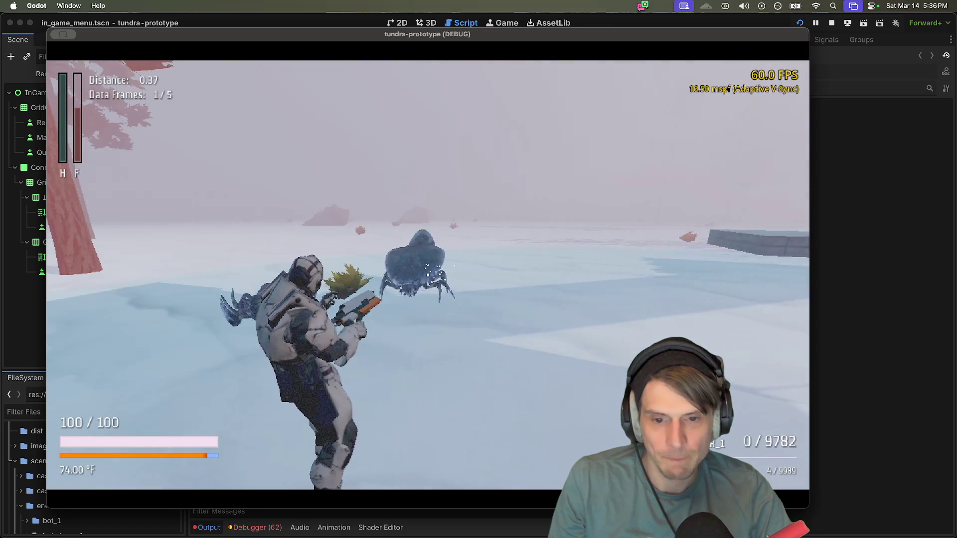
key(r)
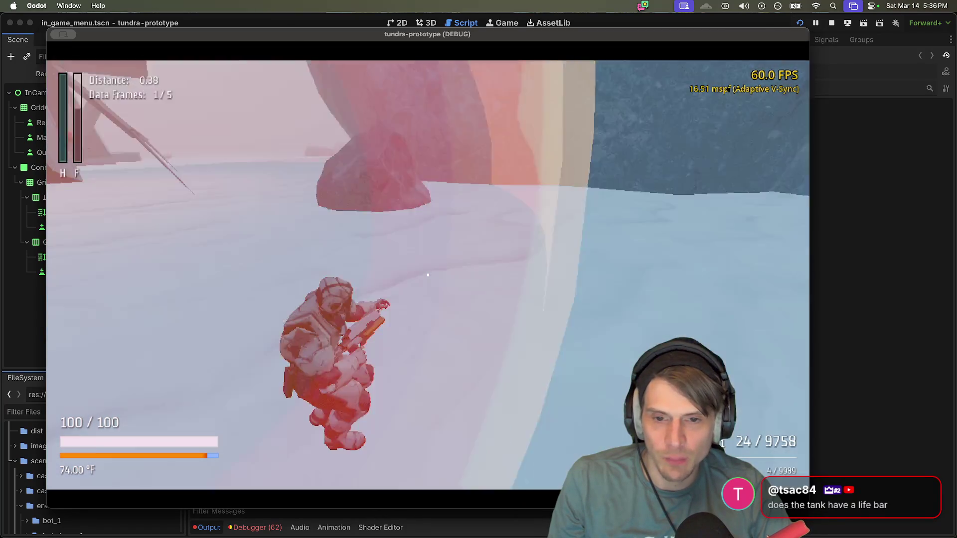
Step: Run out to the oil barrels and push one across the snowfield toward the walker
key(w)
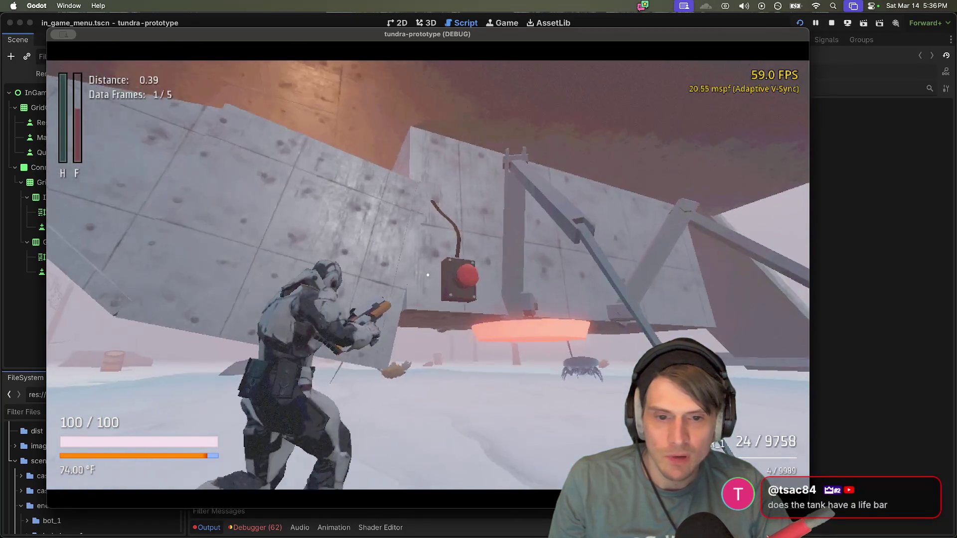
key(w)
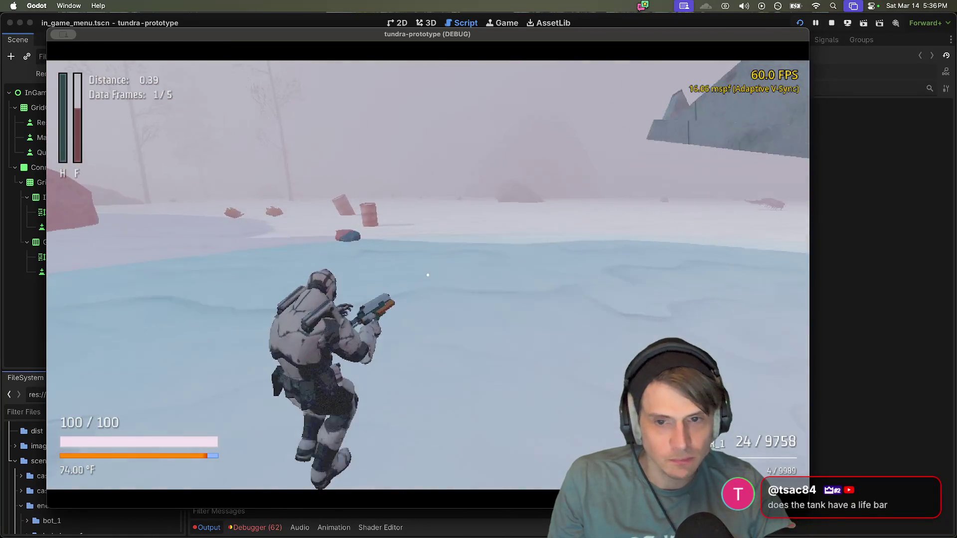
key(w)
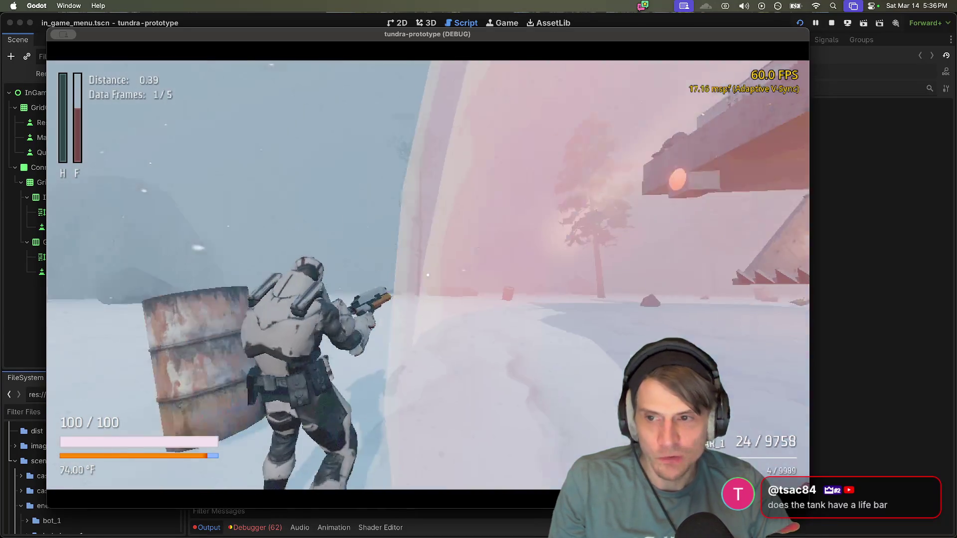
key(w)
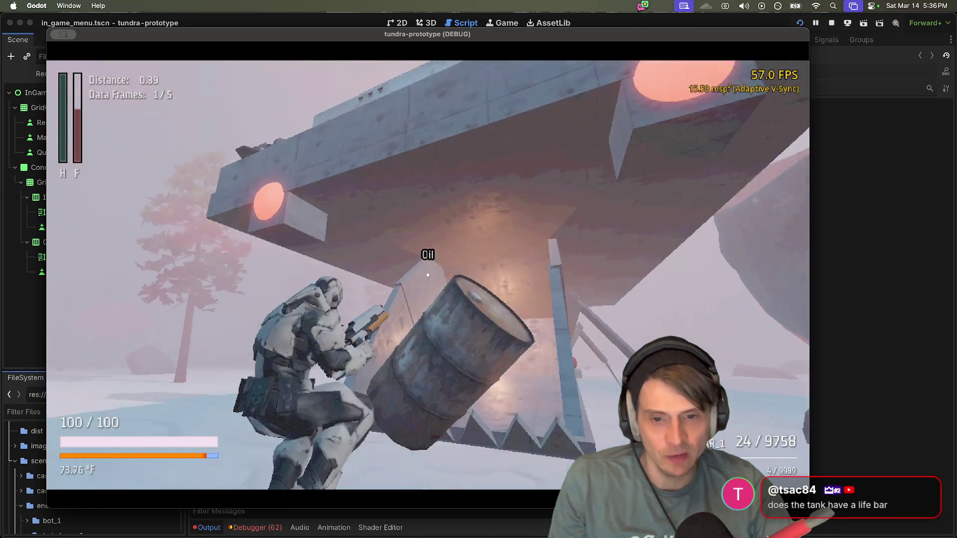
key(w)
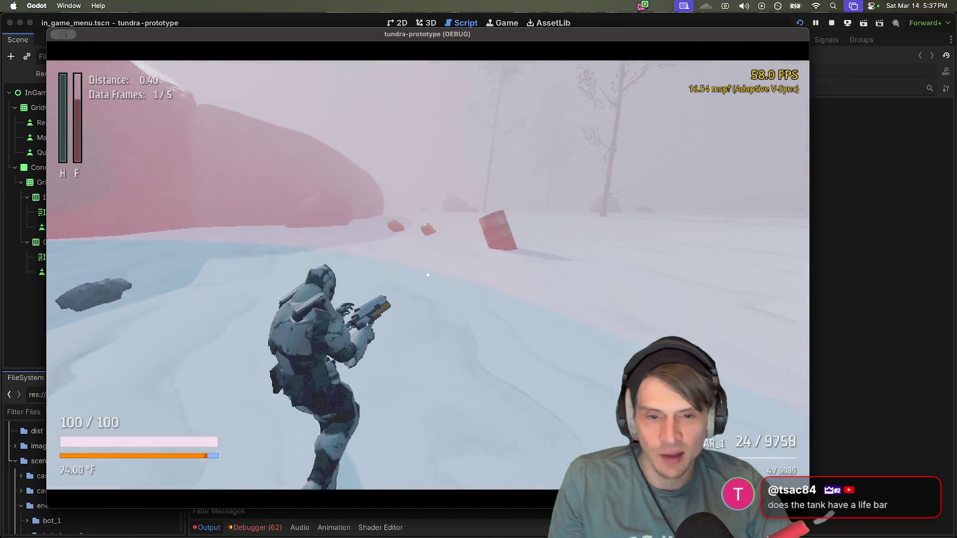
key(w)
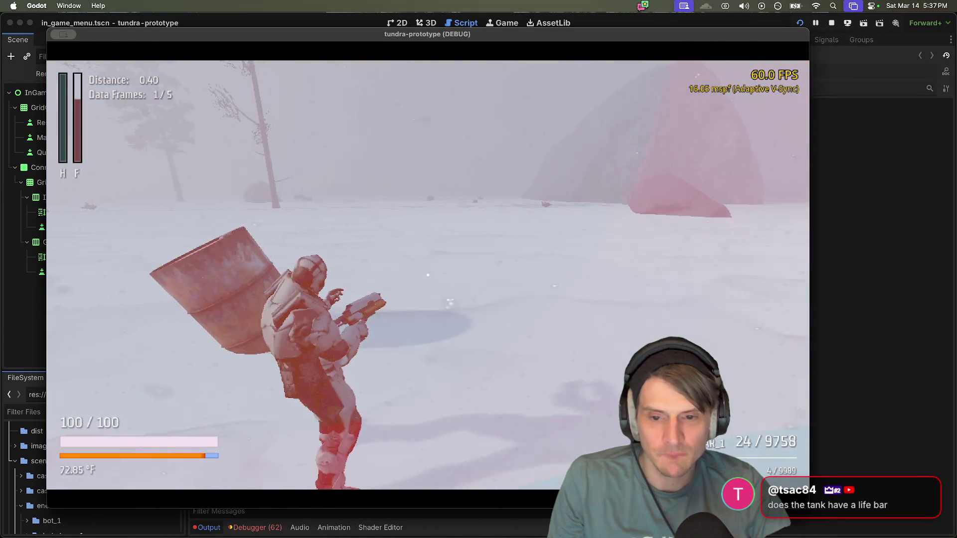
key(w)
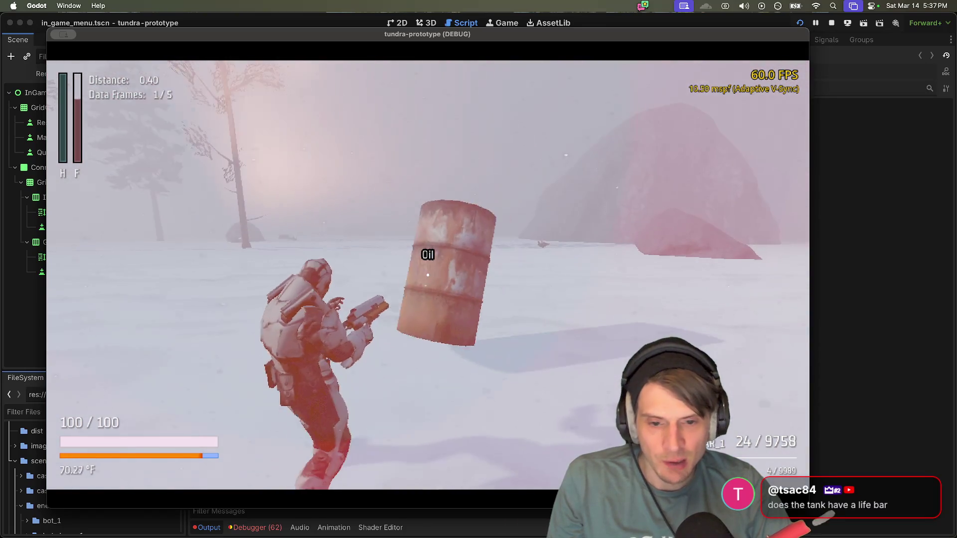
Step: Circle the oil barrel and tip it up beside the concrete walker
key(w)
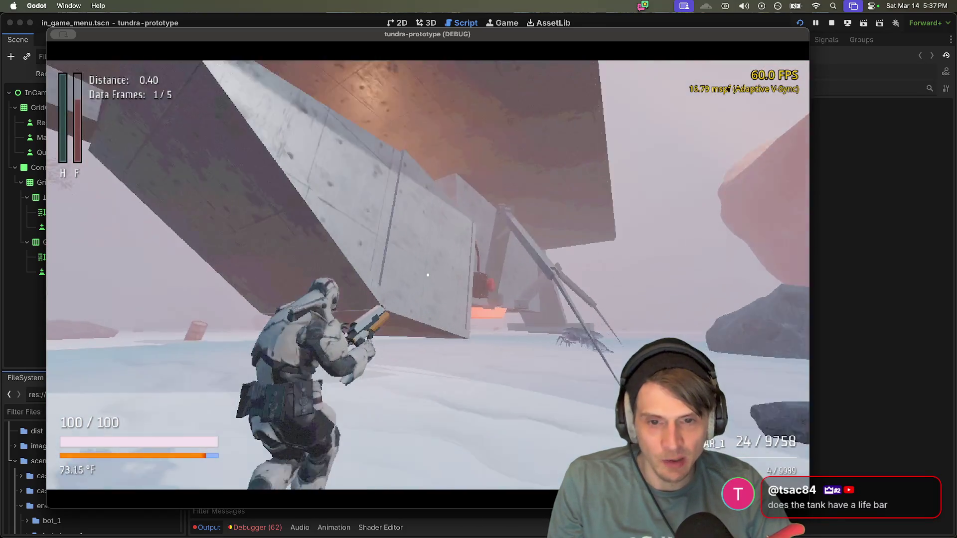
key(w)
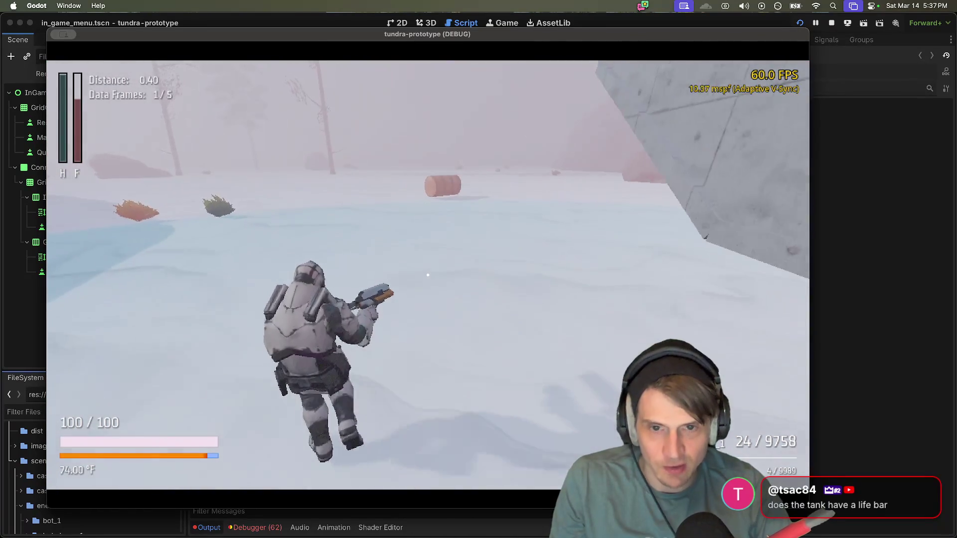
key(w)
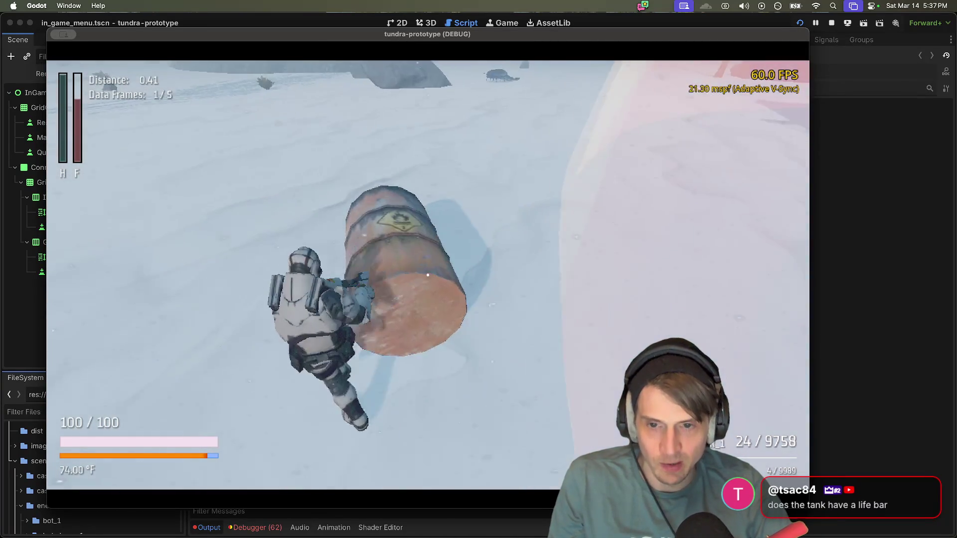
key(w)
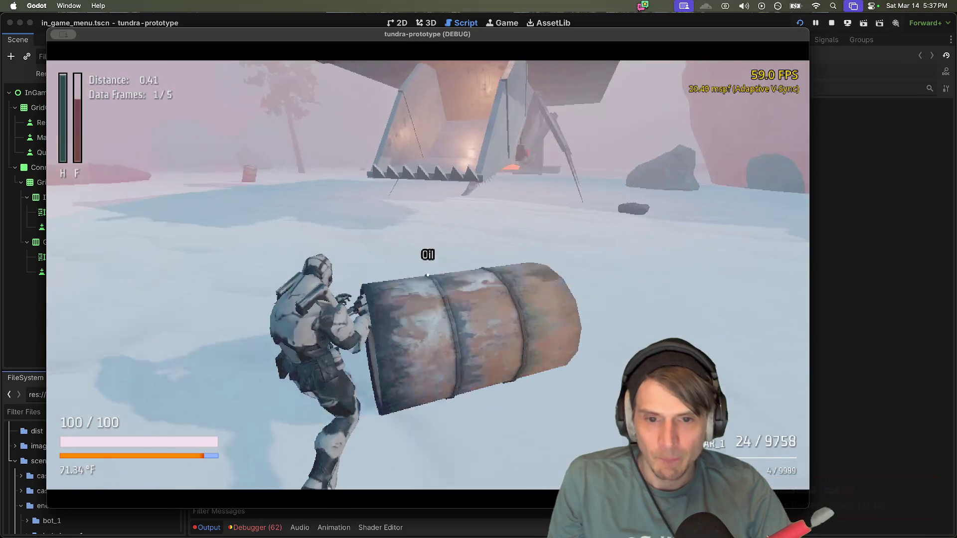
key(w)
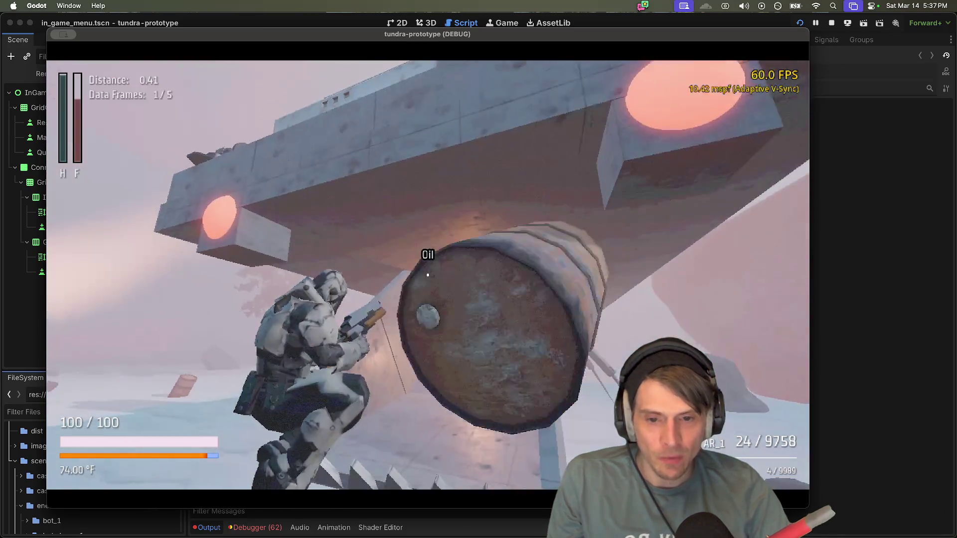
Step: Close in on the spider bot under the walker and shoot it dead, emptying the magazine
key(w)
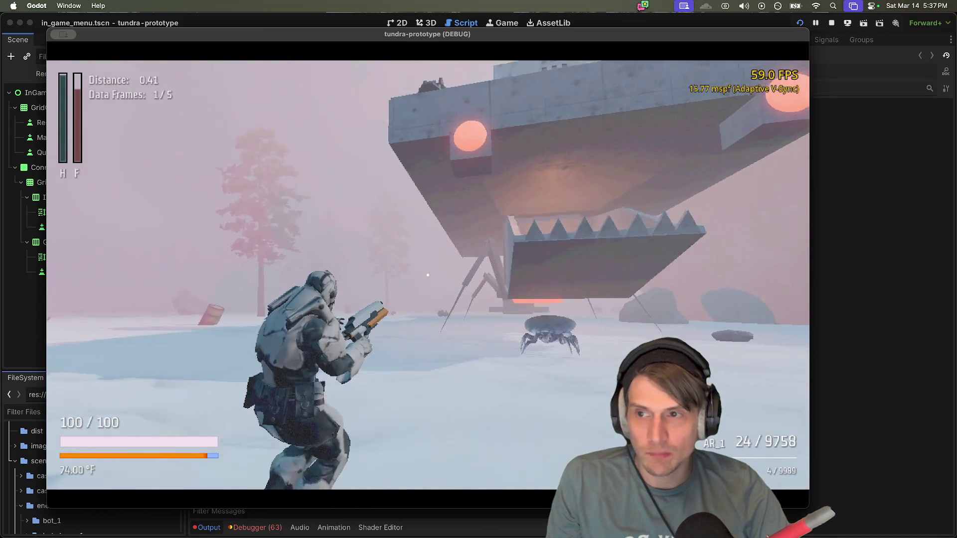
key(w)
click(428, 275)
click(428, 275)
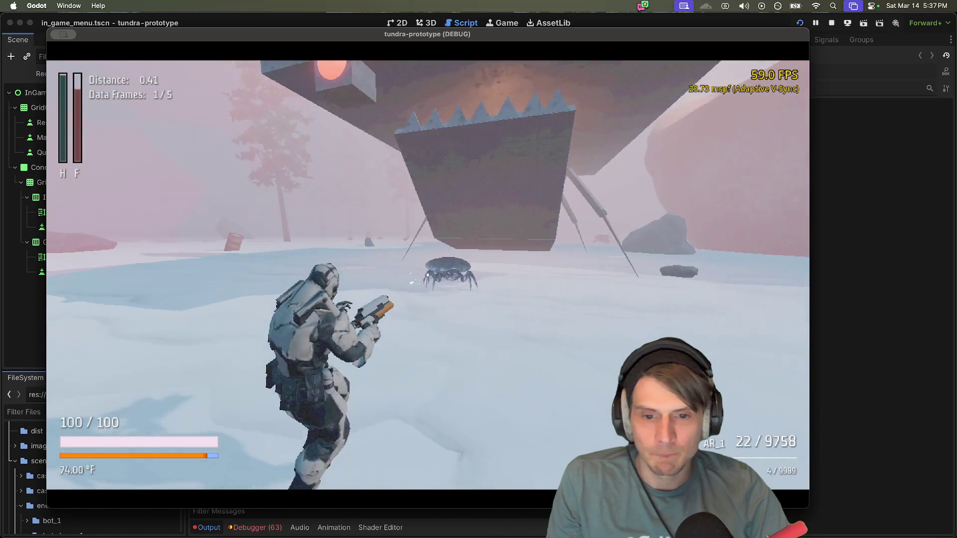
key(w)
click(428, 274)
click(428, 275)
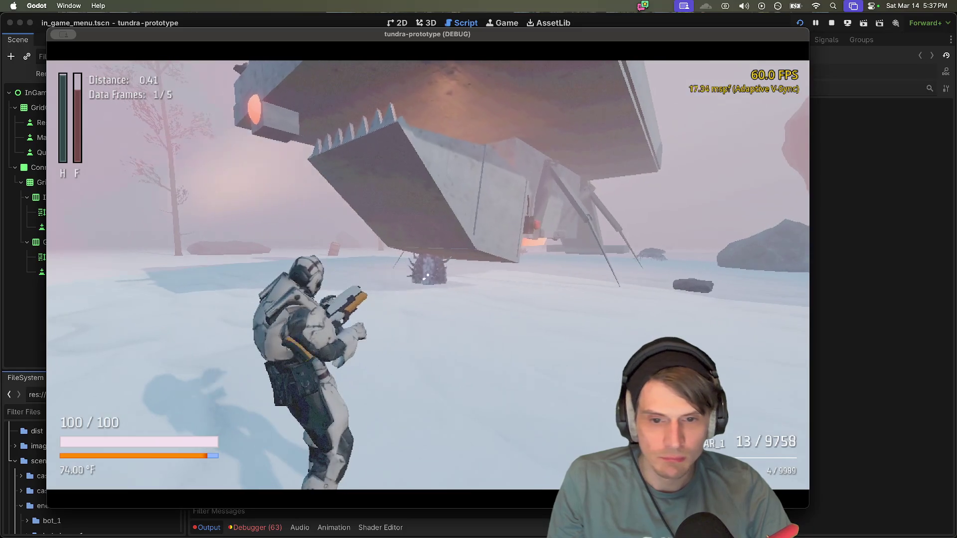
click(428, 275)
click(428, 275)
click(428, 275)
click(428, 275)
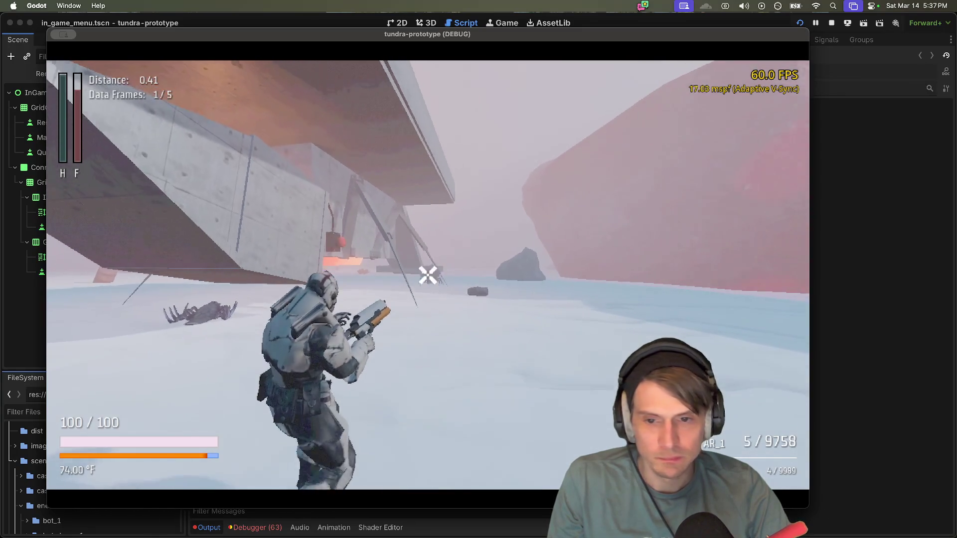
click(428, 275)
click(427, 274)
click(427, 275)
click(427, 275)
click(428, 274)
key(w)
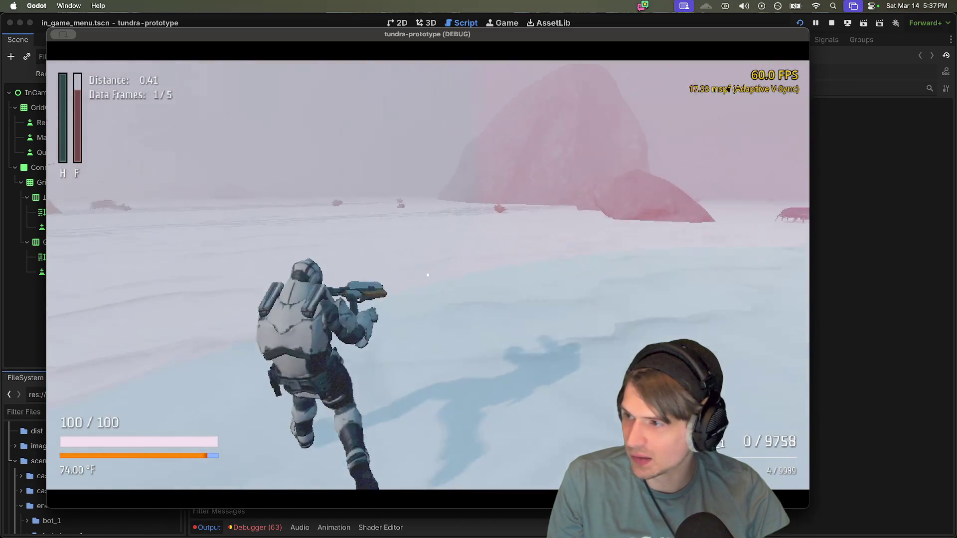
key(2)
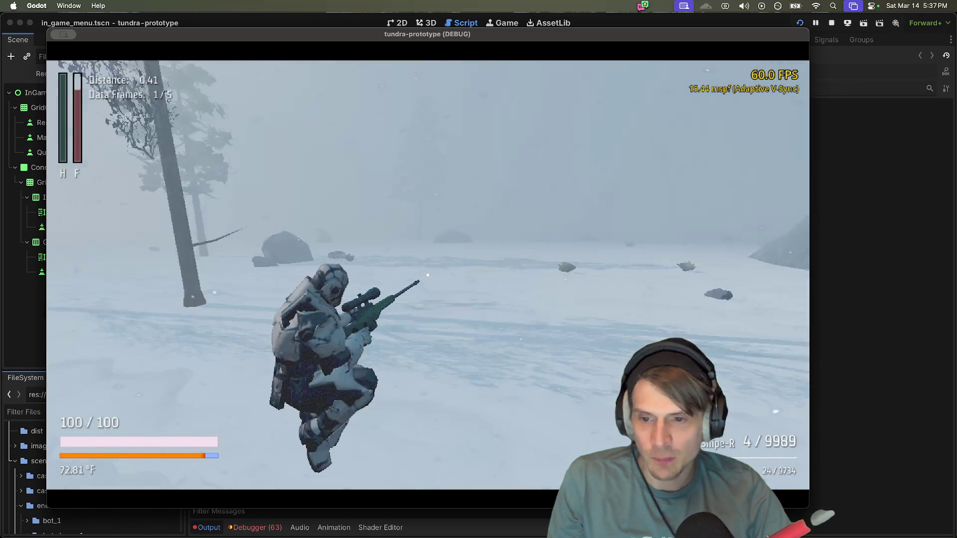
Step: Fire a sniper shot across the tundra, then run along the large rock wall
click(428, 275)
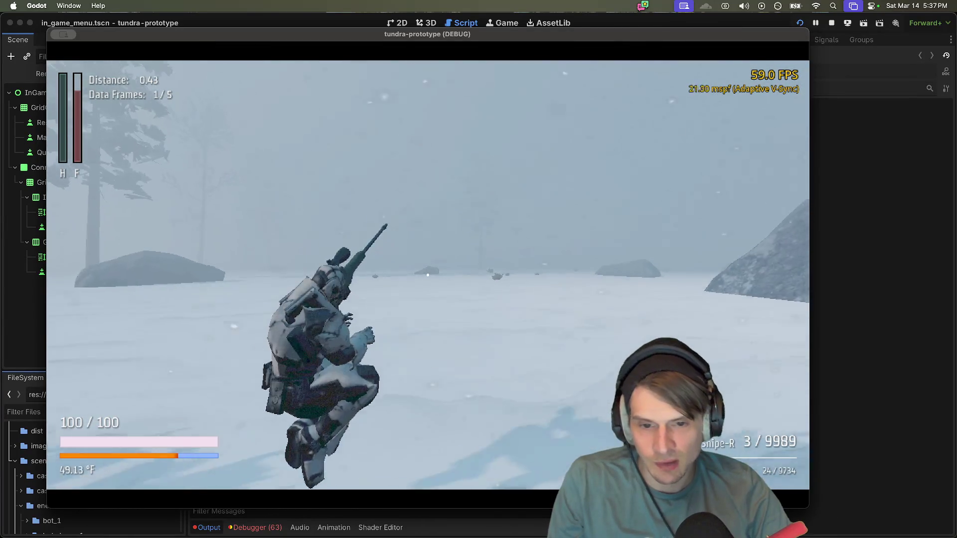
key(w)
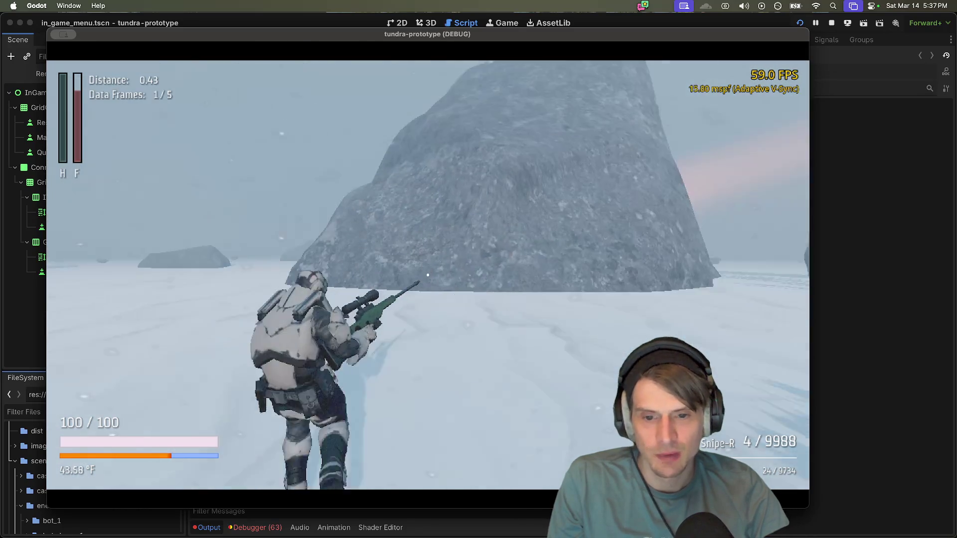
key(w)
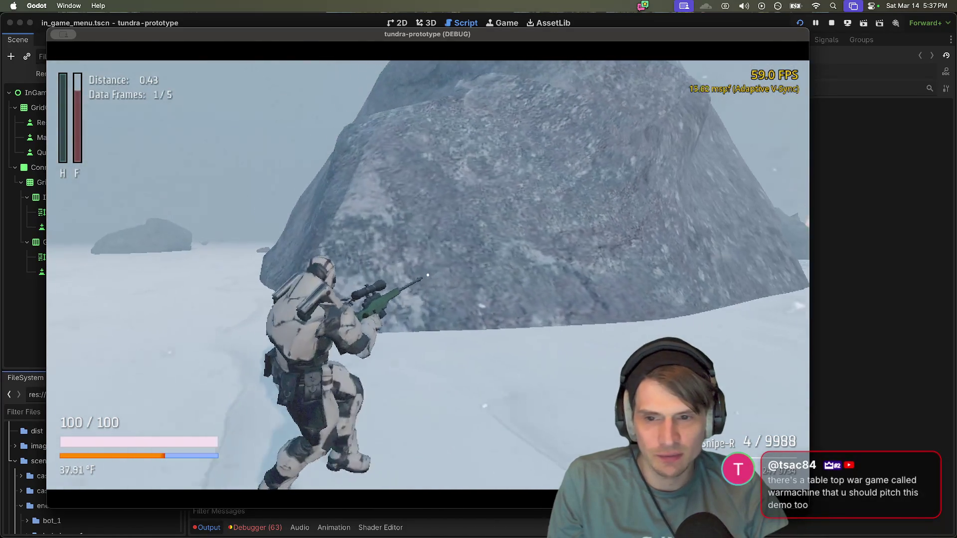
key(w)
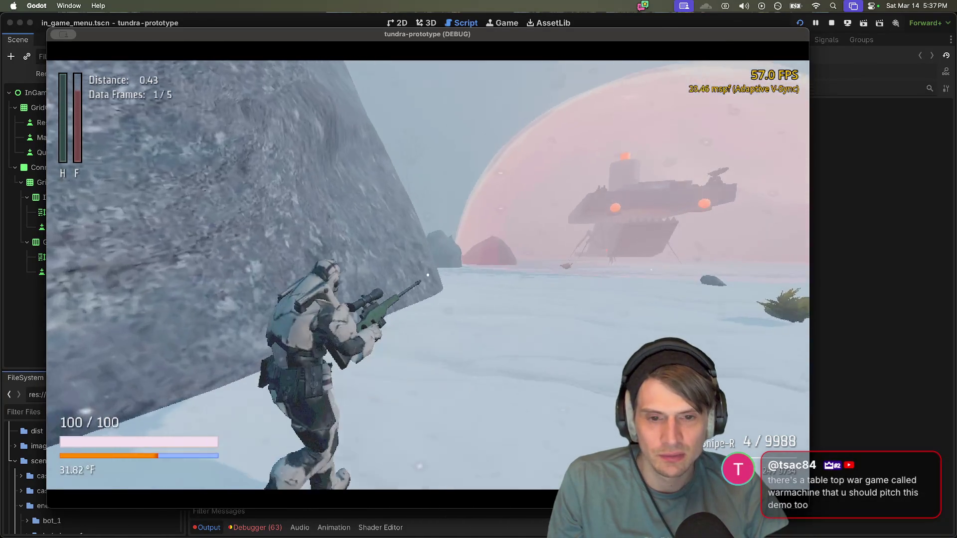
key(w)
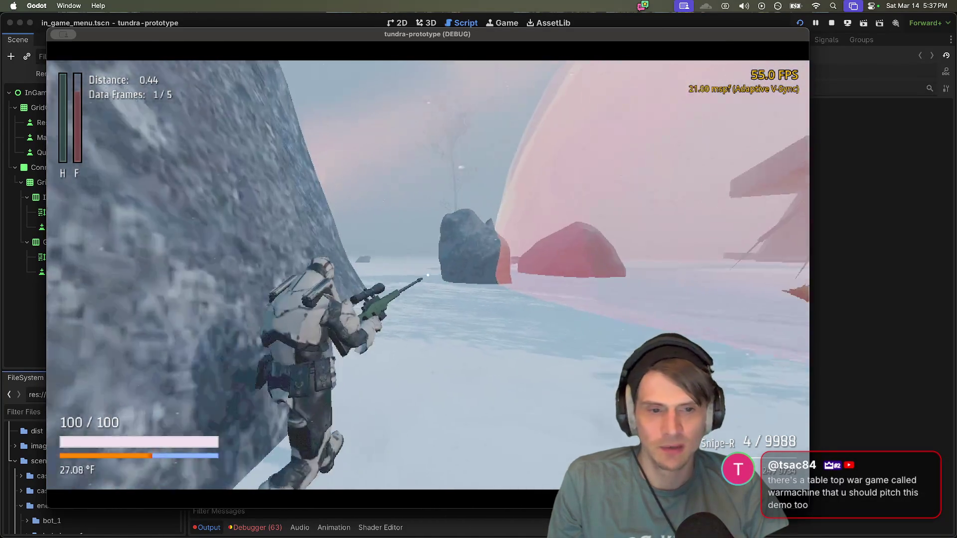
key(w)
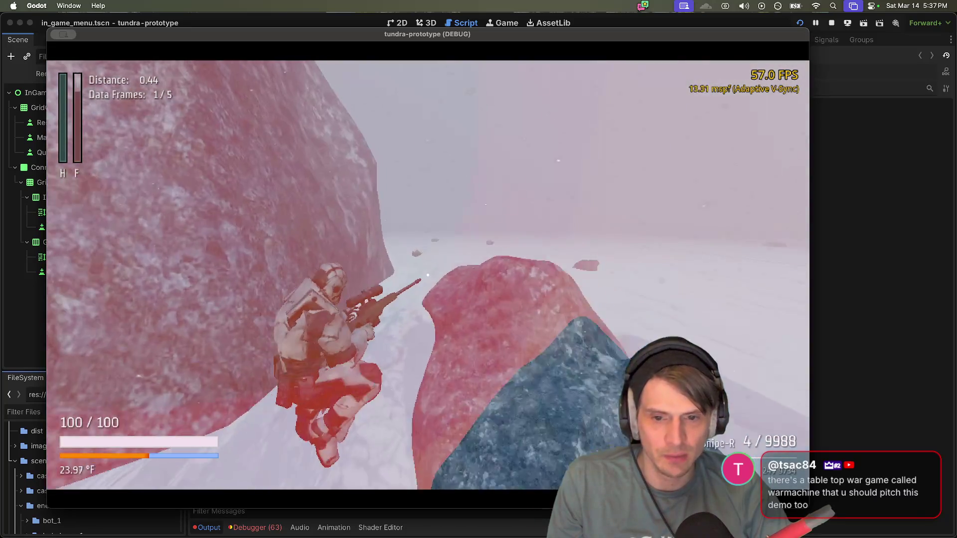
key(w)
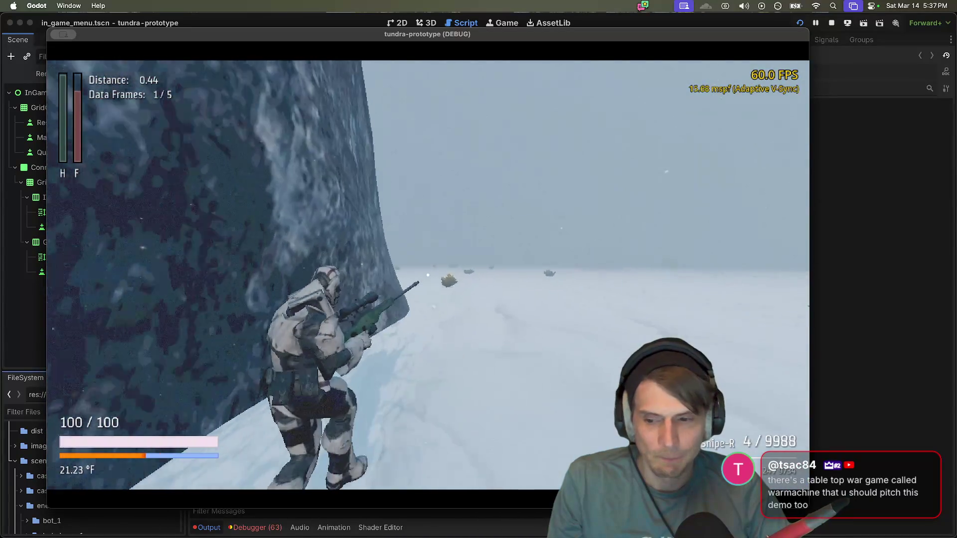
key(w)
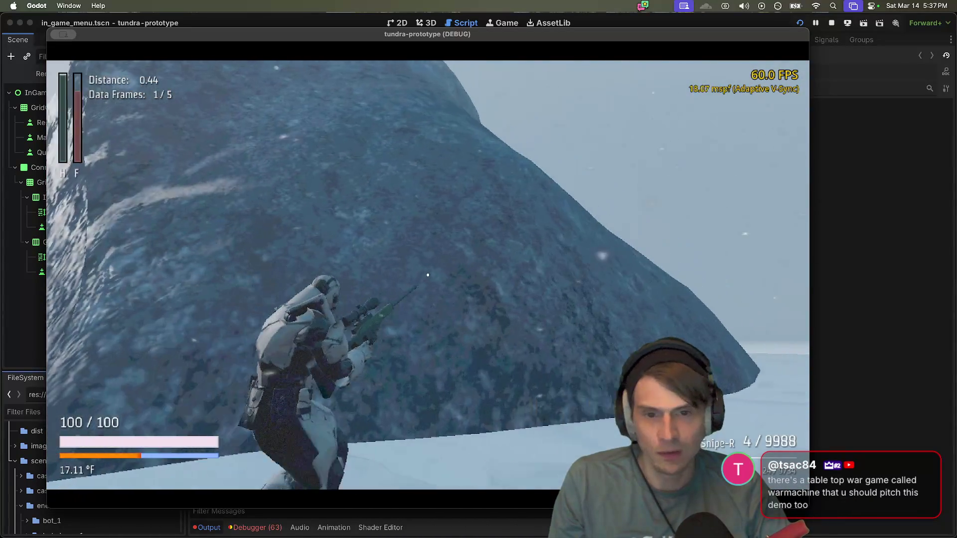
key(w)
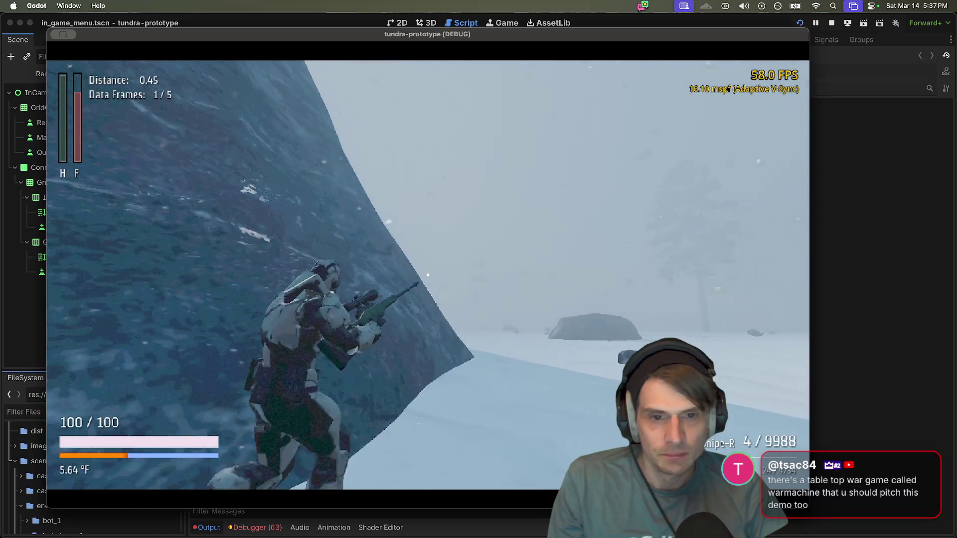
key(w)
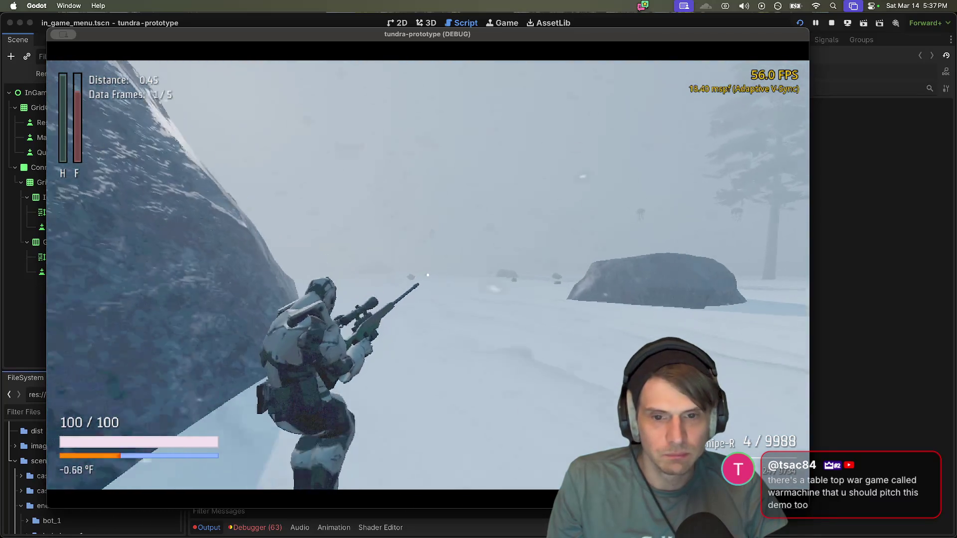
Step: Fire two rifle shots across the snowfield, then climb the rock and jump toward the treeline
key(w)
click(427, 275)
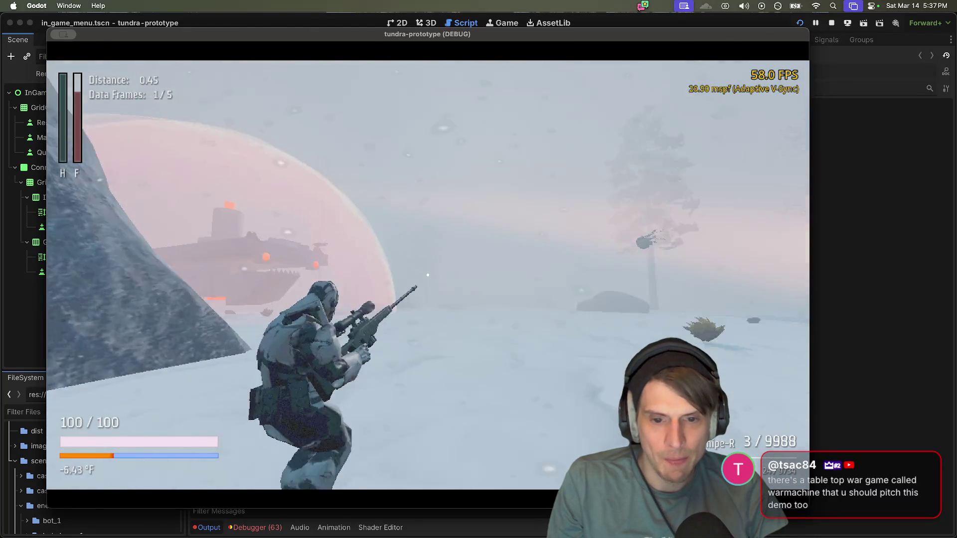
key(w)
key(w)
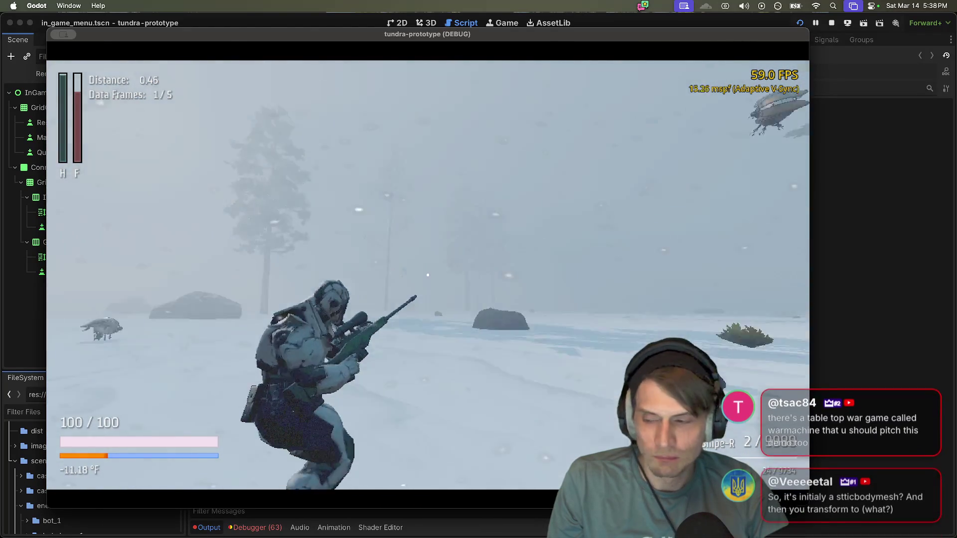
click(427, 275)
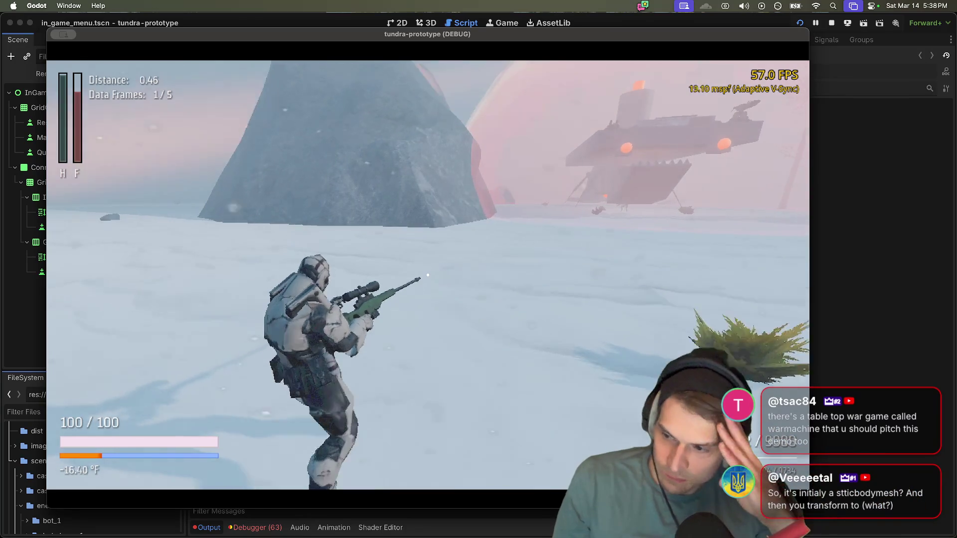
key(w)
key(w)
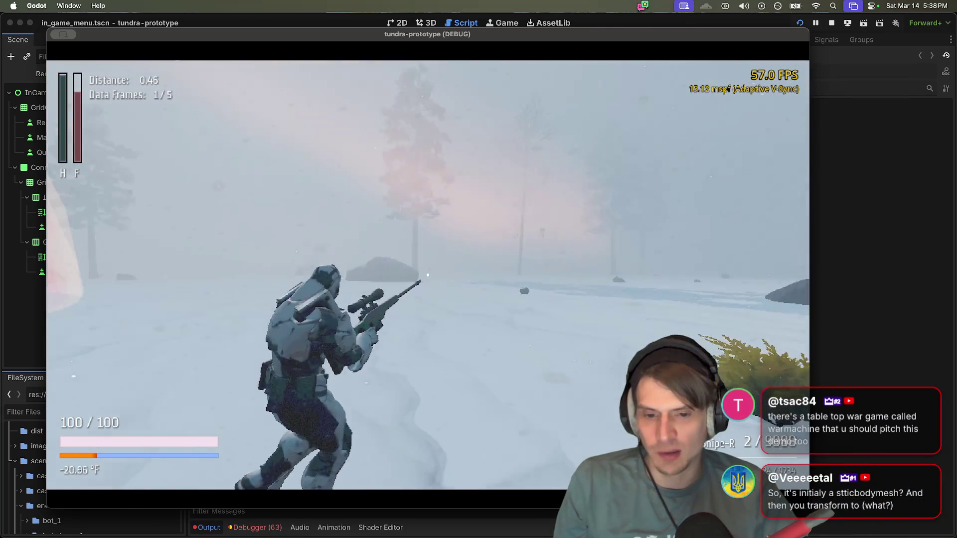
key(w)
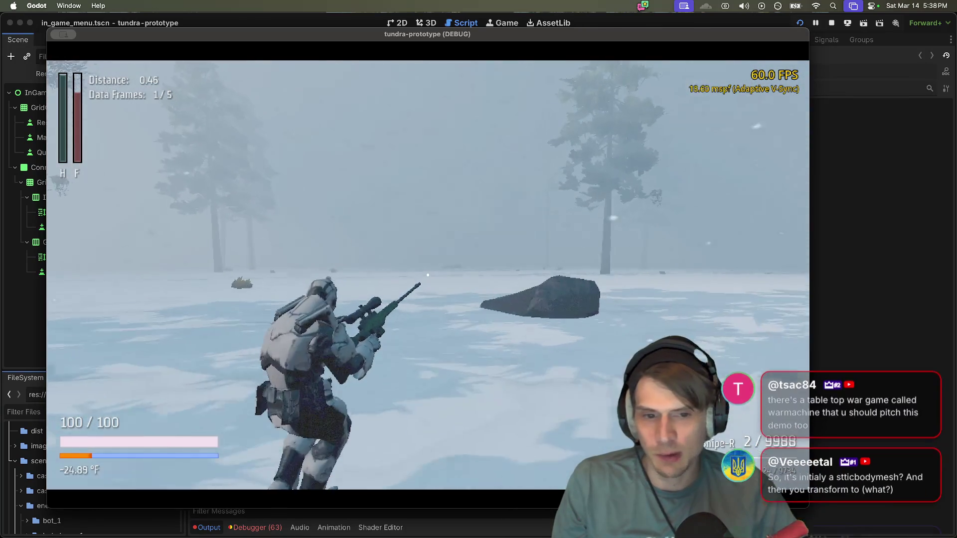
key(w)
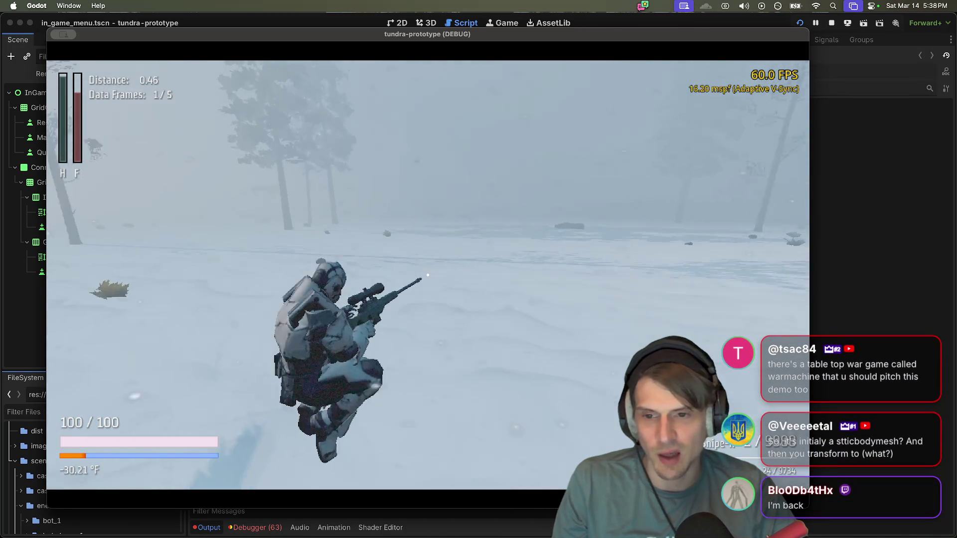
key(w)
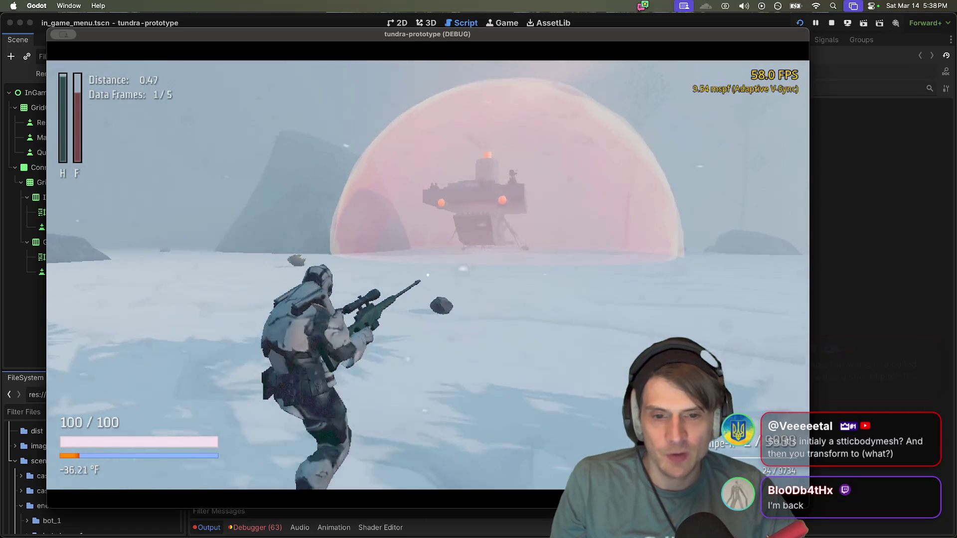
Step: Run under the red-domed outpost so the temperature warms to 29.32 °F, then head for the rock
key(w)
key(w)
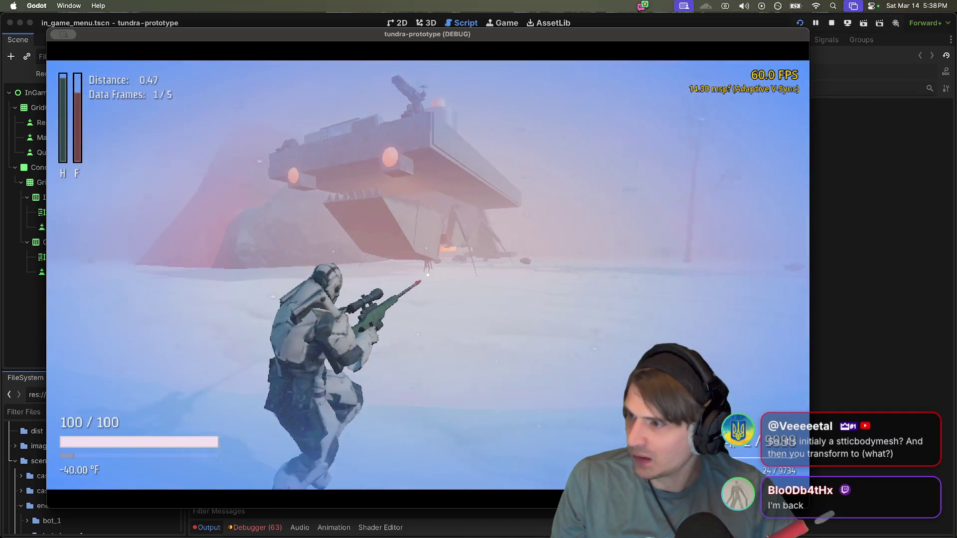
key(w)
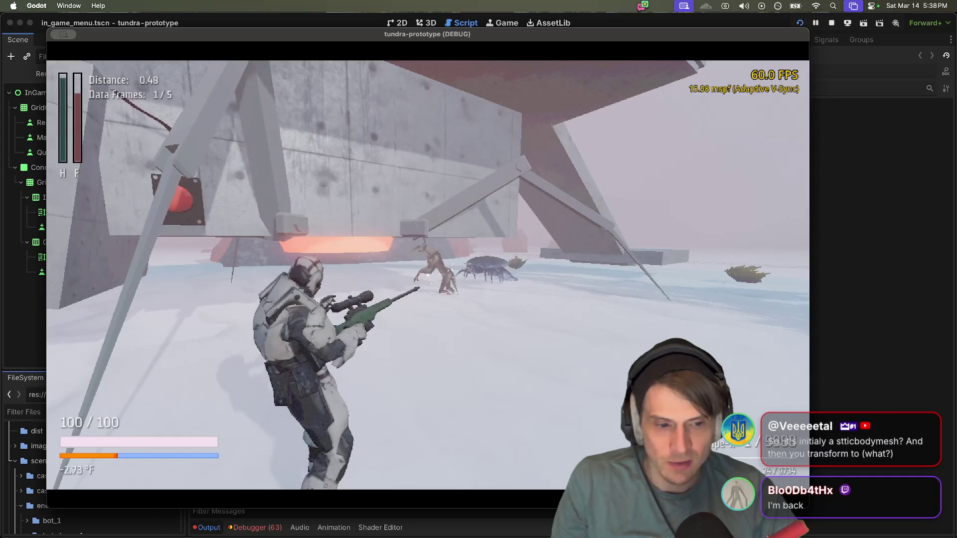
key(w)
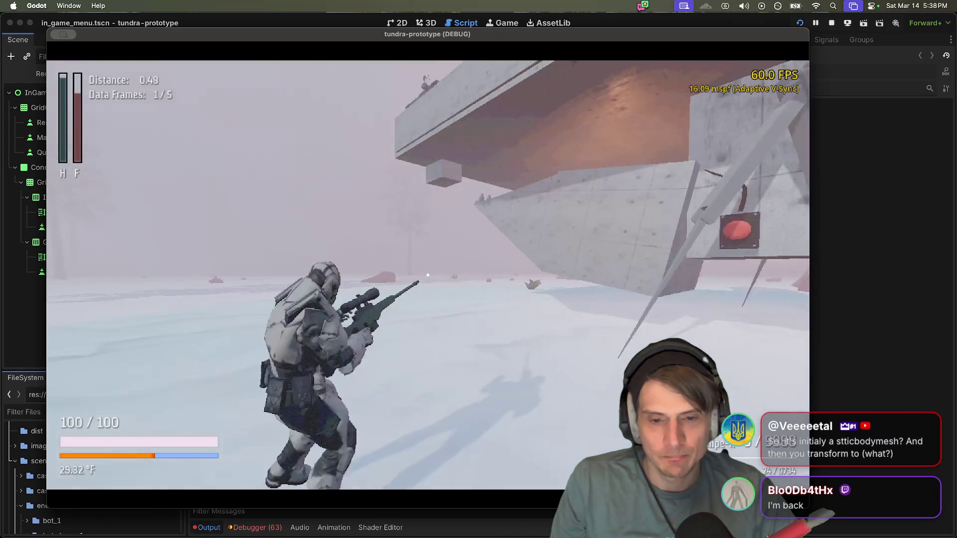
key(w)
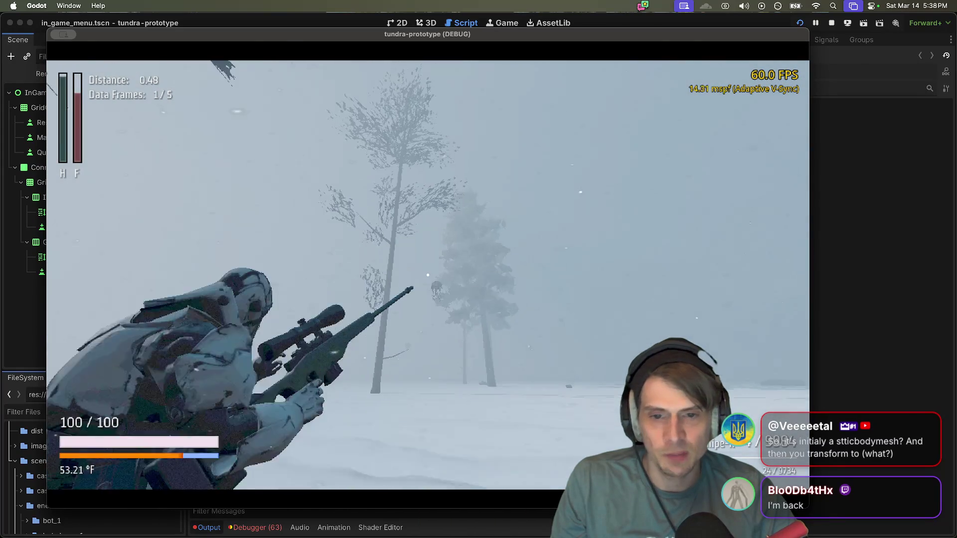
Step: Leave the outpost toward the foggy trees, close in on the robot, and reload the rifle
key(w)
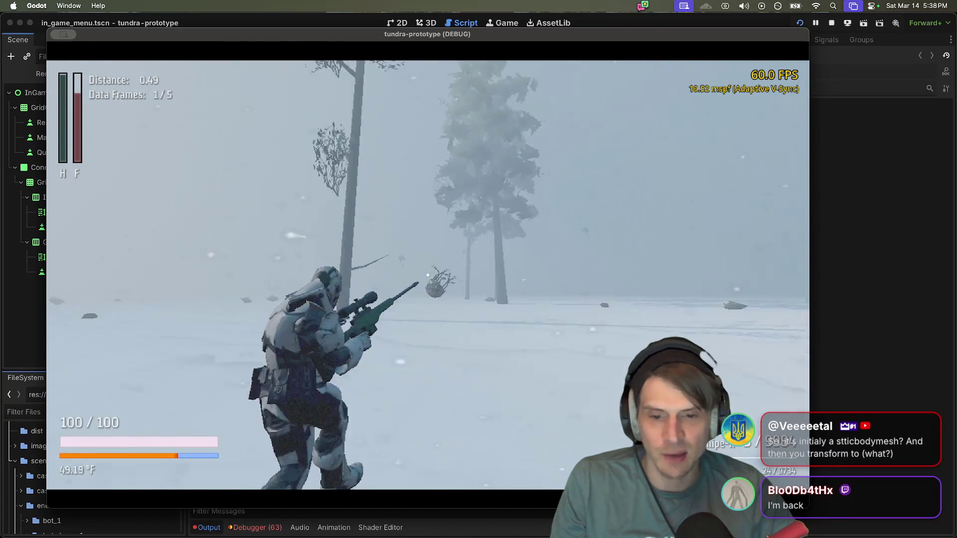
key(w)
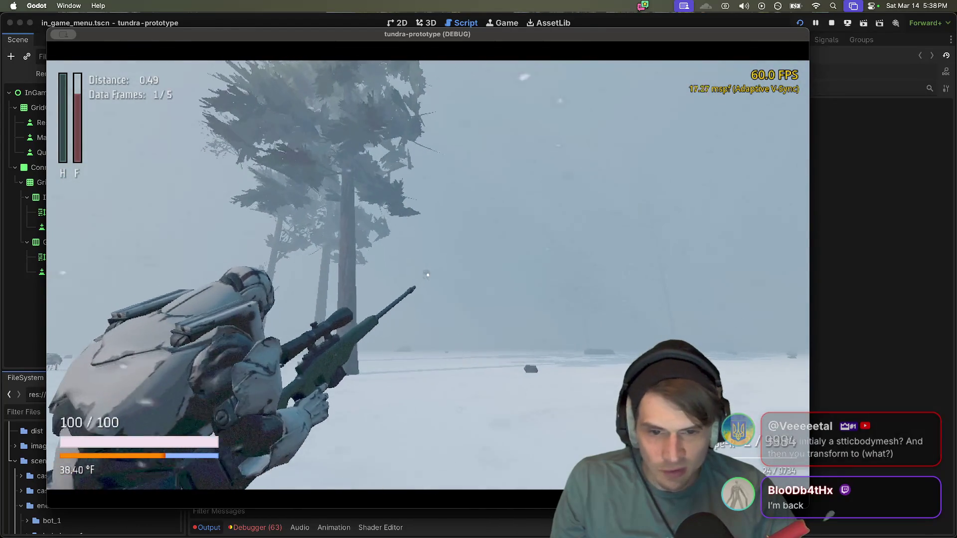
key(w)
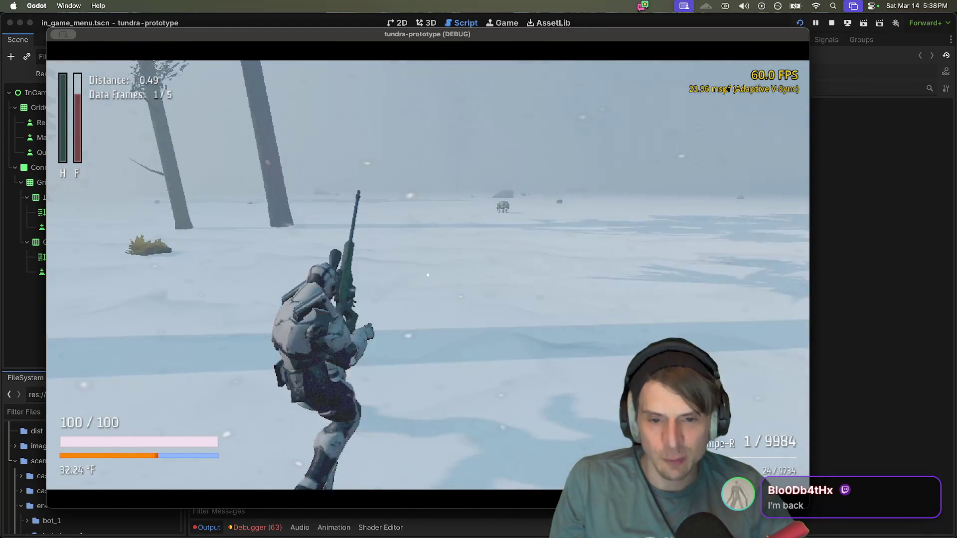
key(w)
key(r)
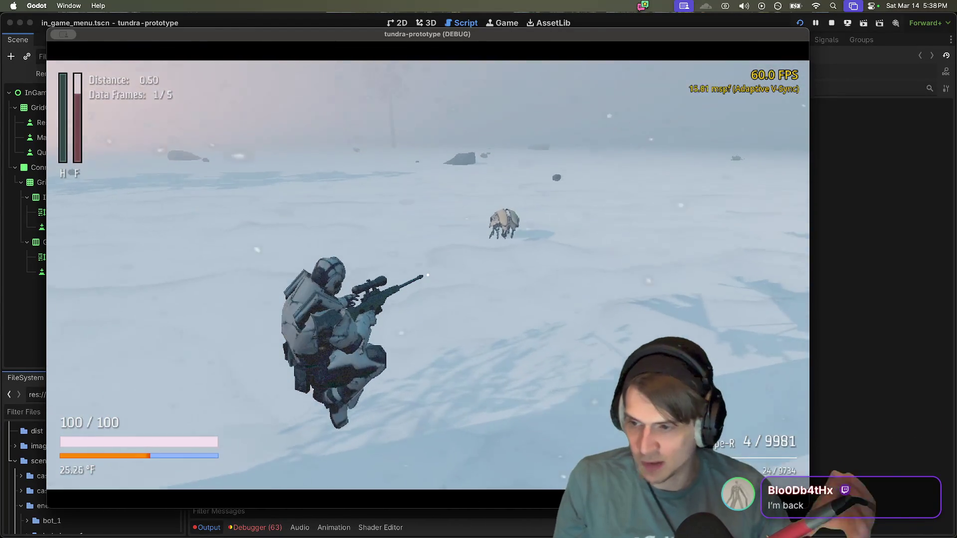
Step: Sprint past the rock and tower deep into the fog until the temperature hits -40.00 °F
key(w)
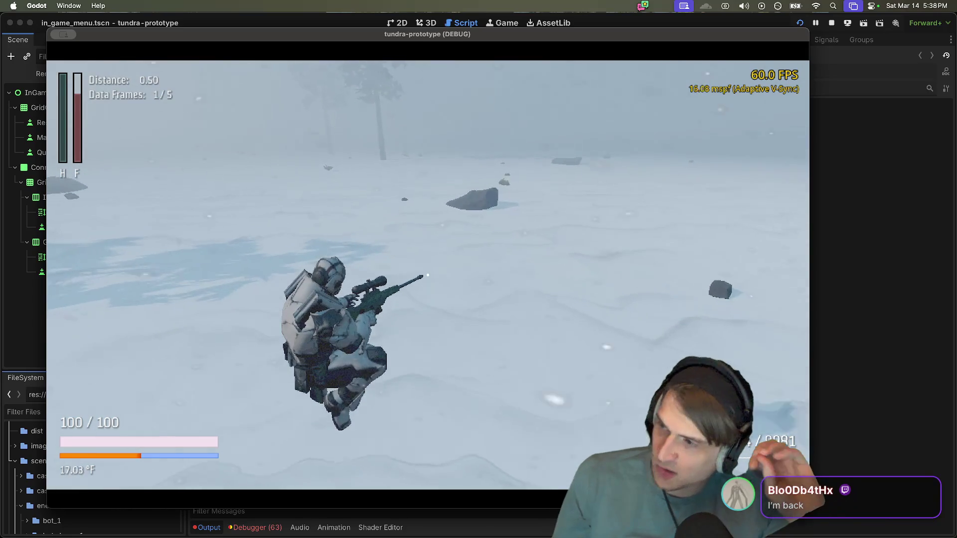
key(w)
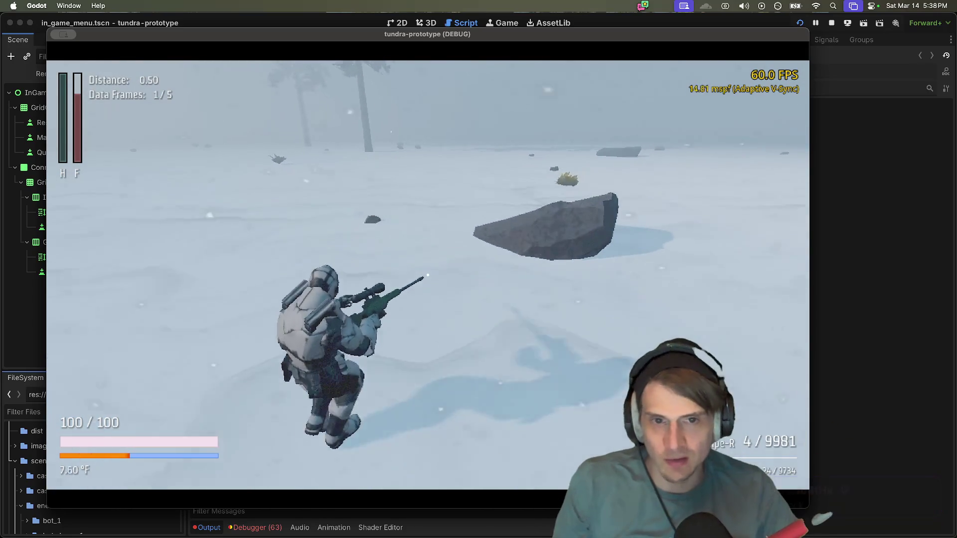
key(w)
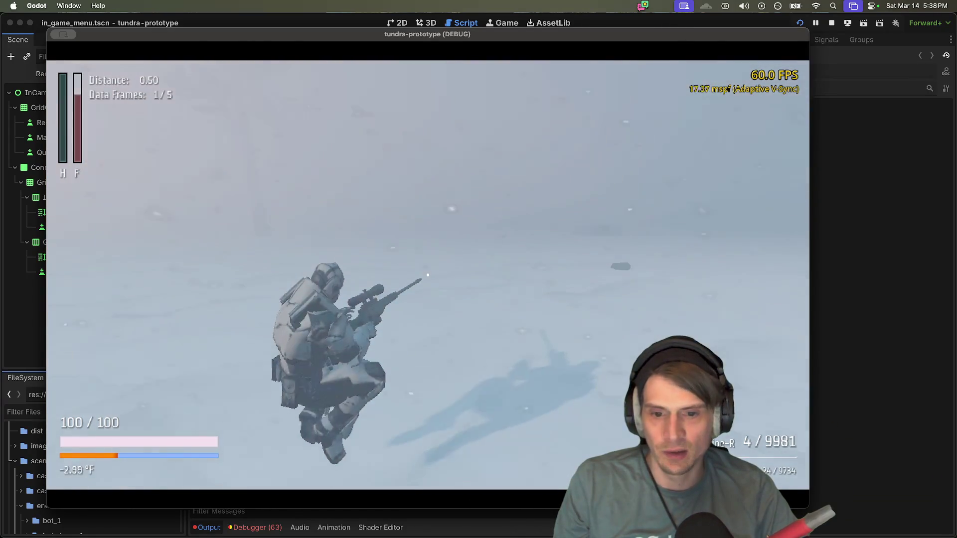
key(w)
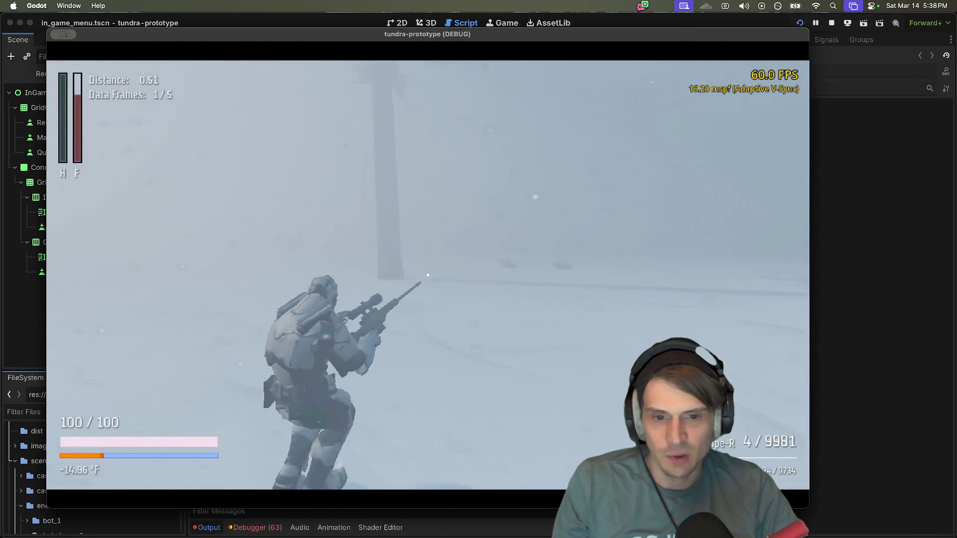
key(w)
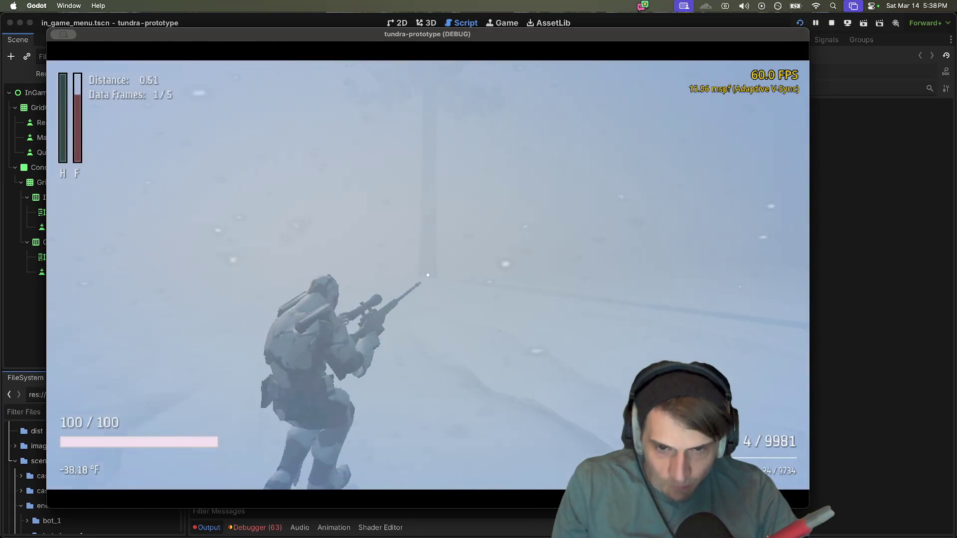
key(w)
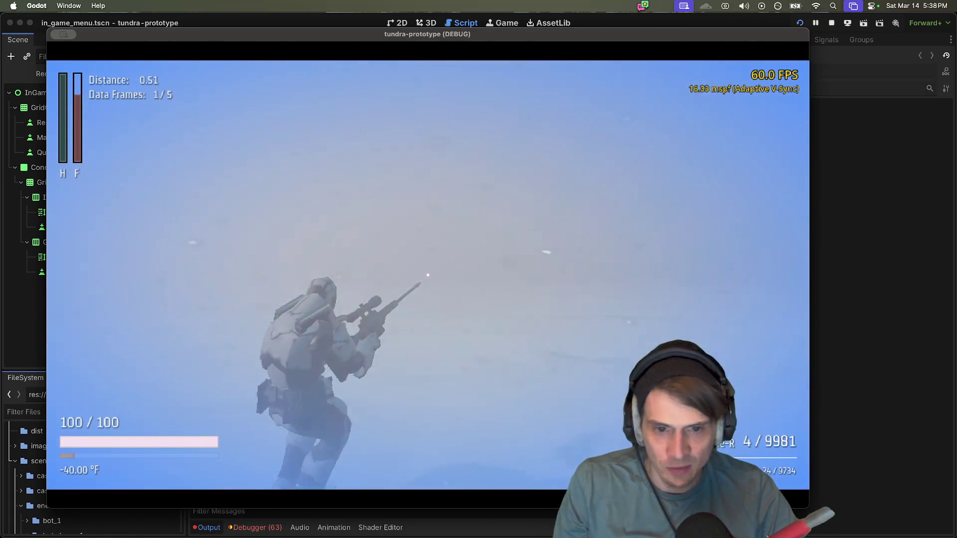
key(w)
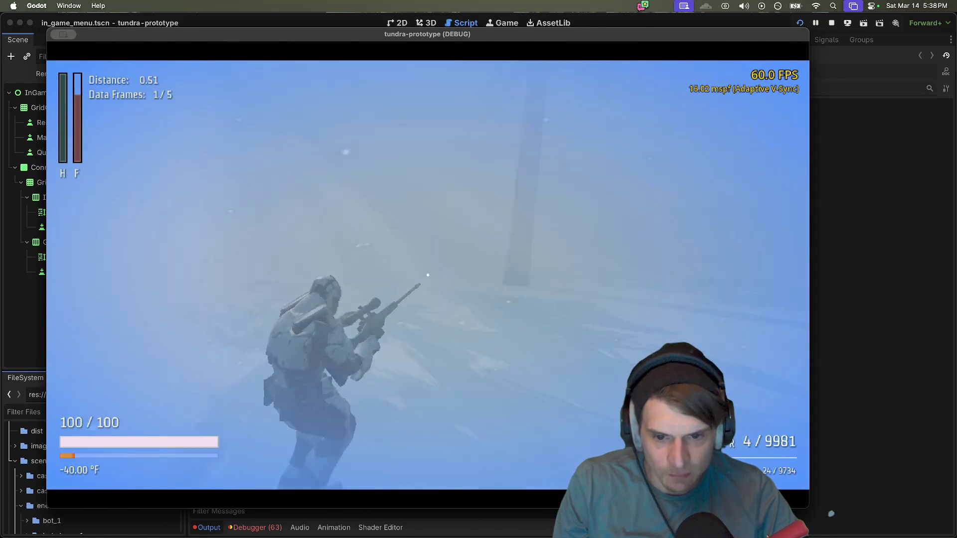
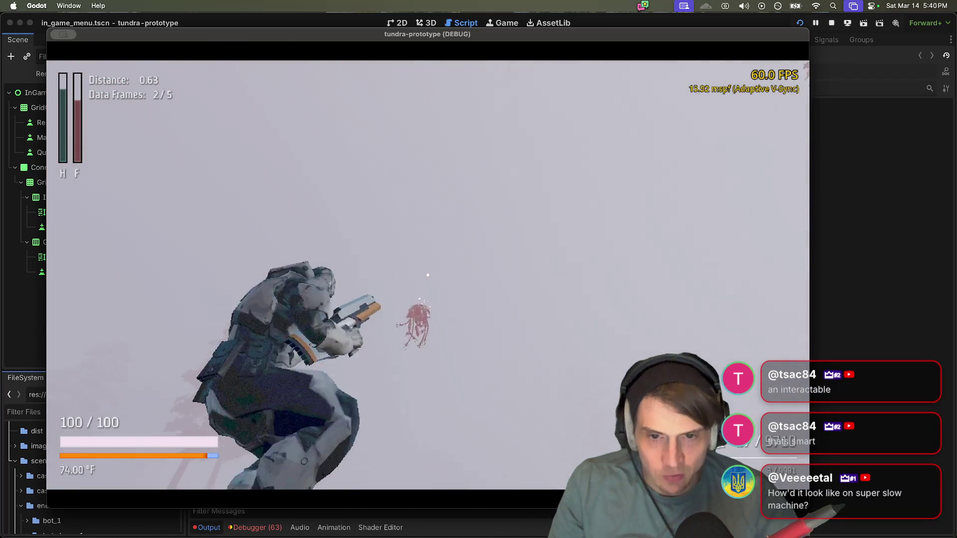
Step: Shoot the enemy ahead, then walk along the concrete block onto the walled platform
click(428, 274)
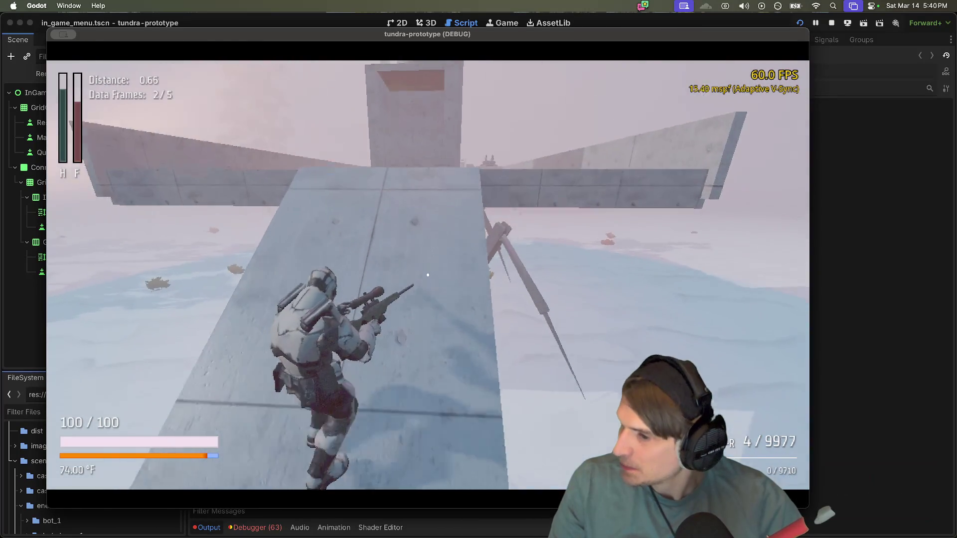
key(w)
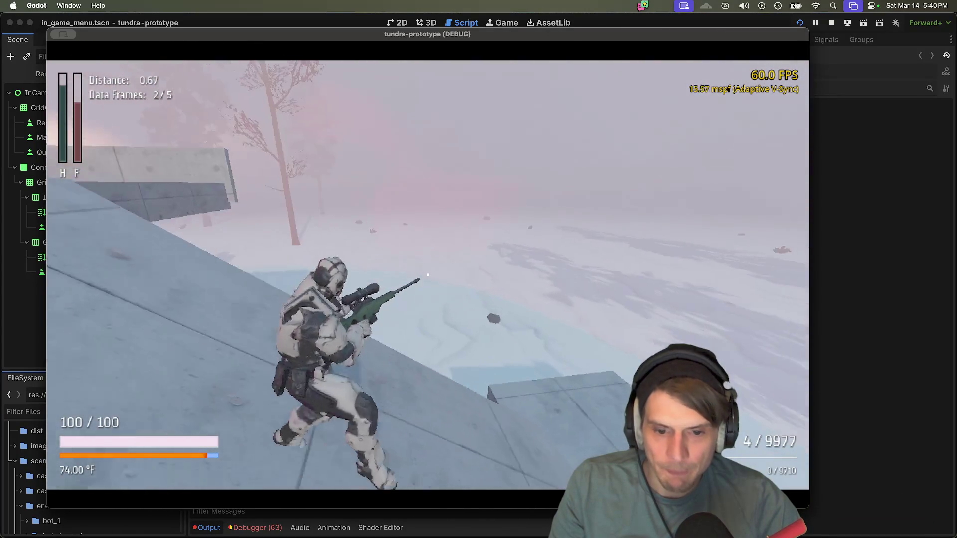
key(w)
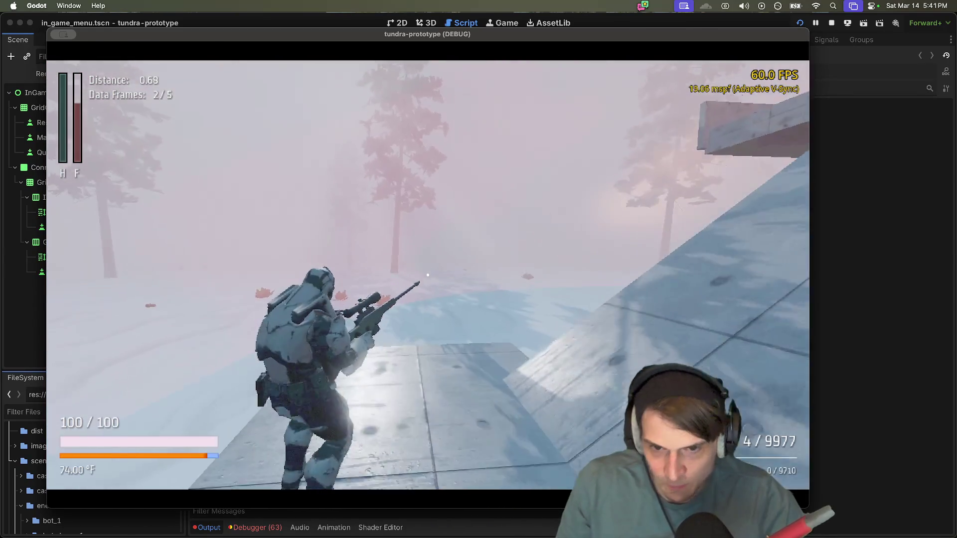
key(w)
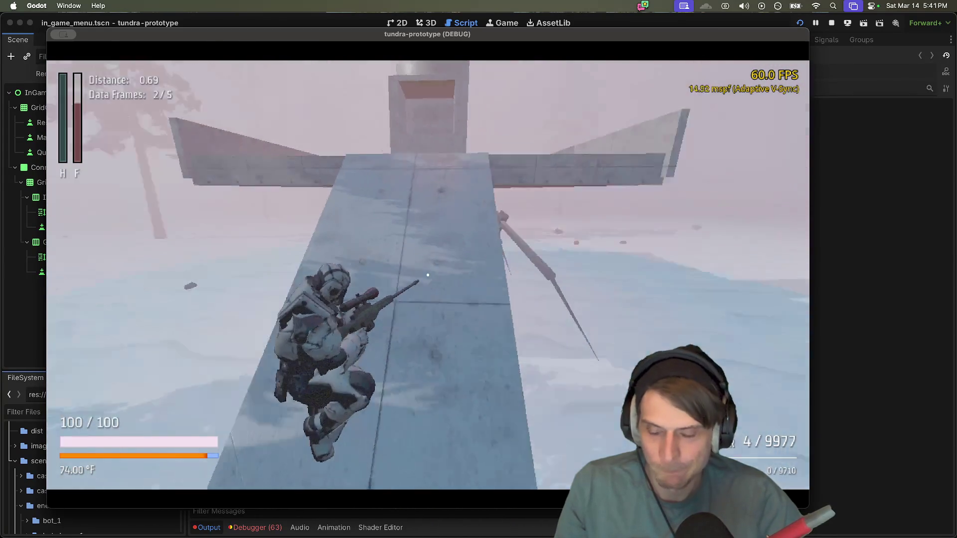
key(w)
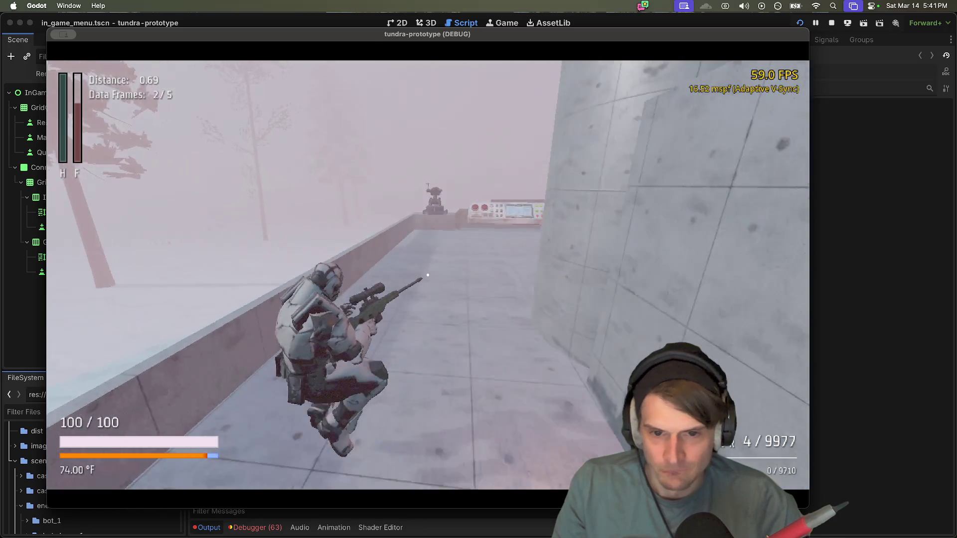
key(w)
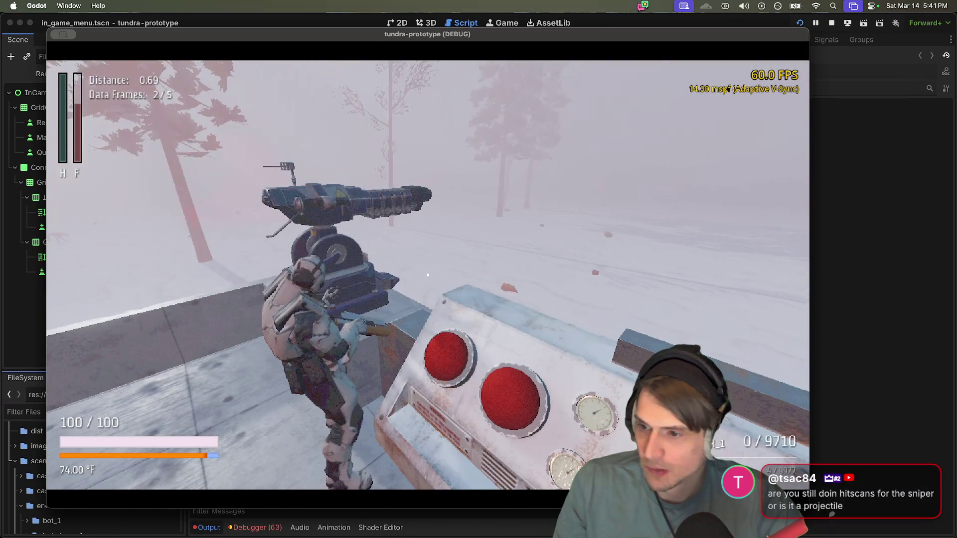
Step: Head for the tower, fire at it, and kill a crawler while leaping off the platform
key(w)
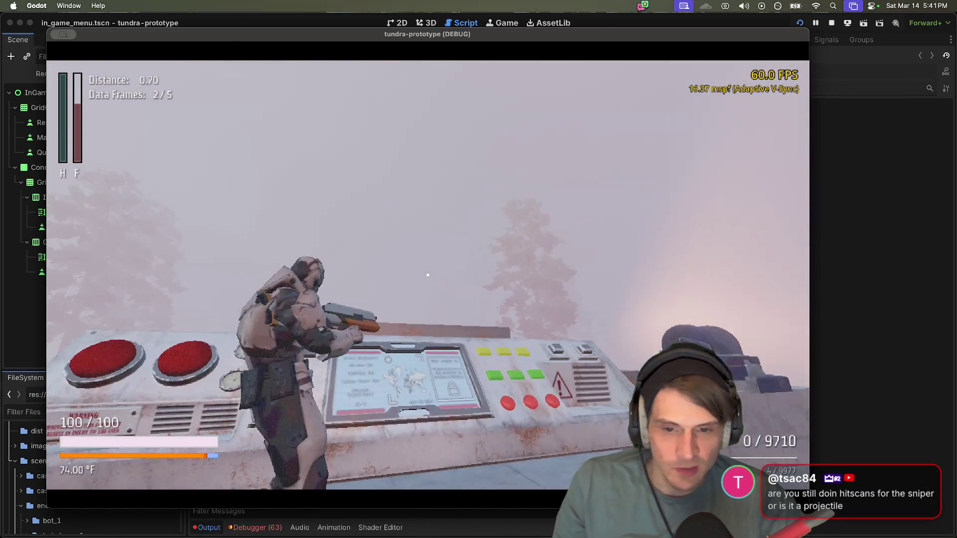
key(w)
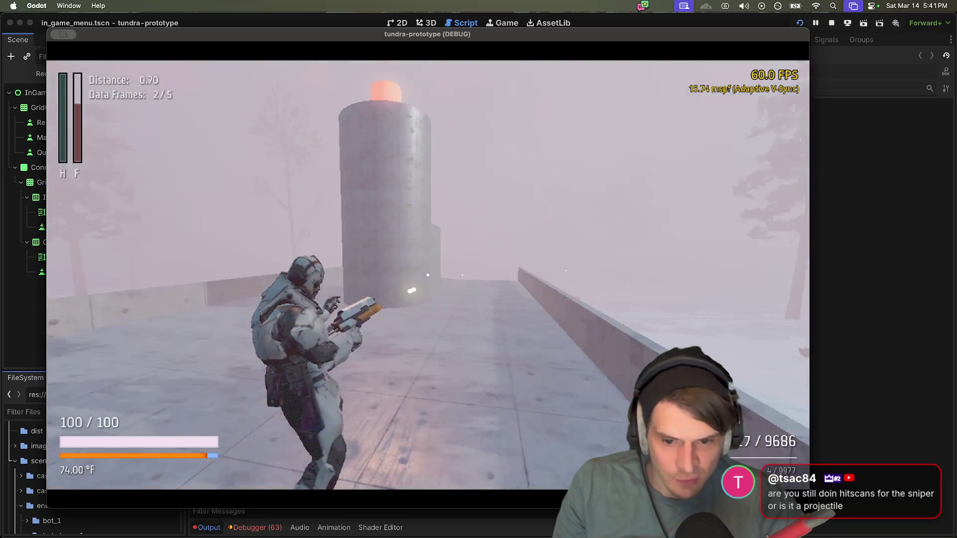
click(428, 274)
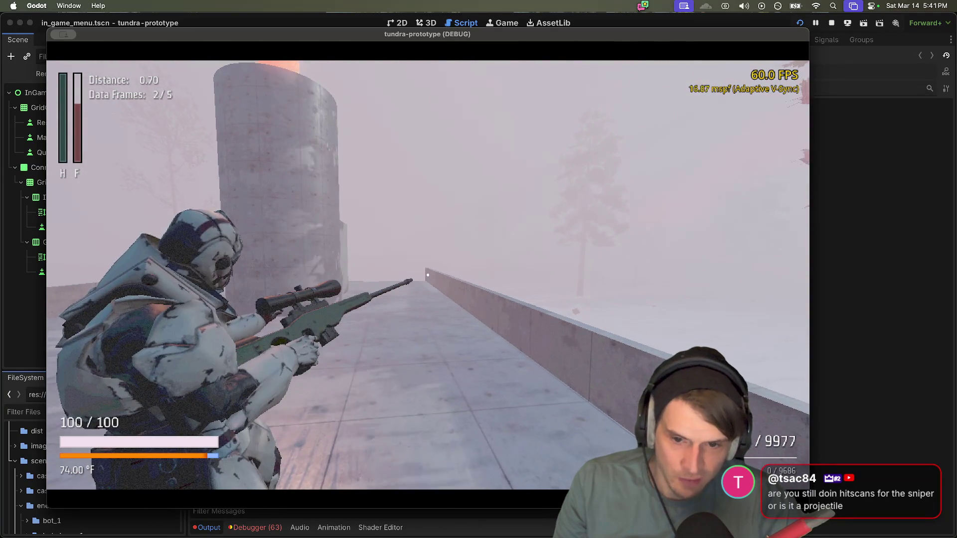
key(w)
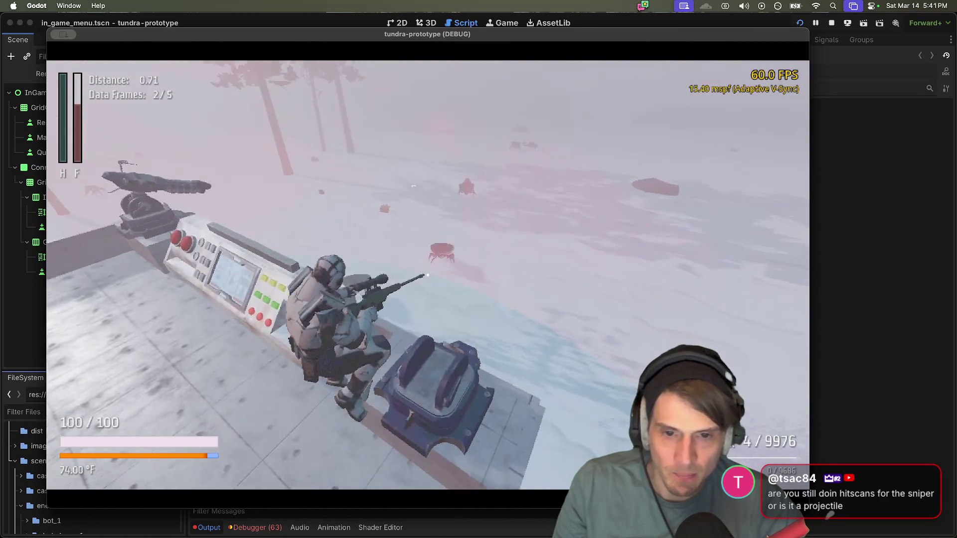
click(427, 276)
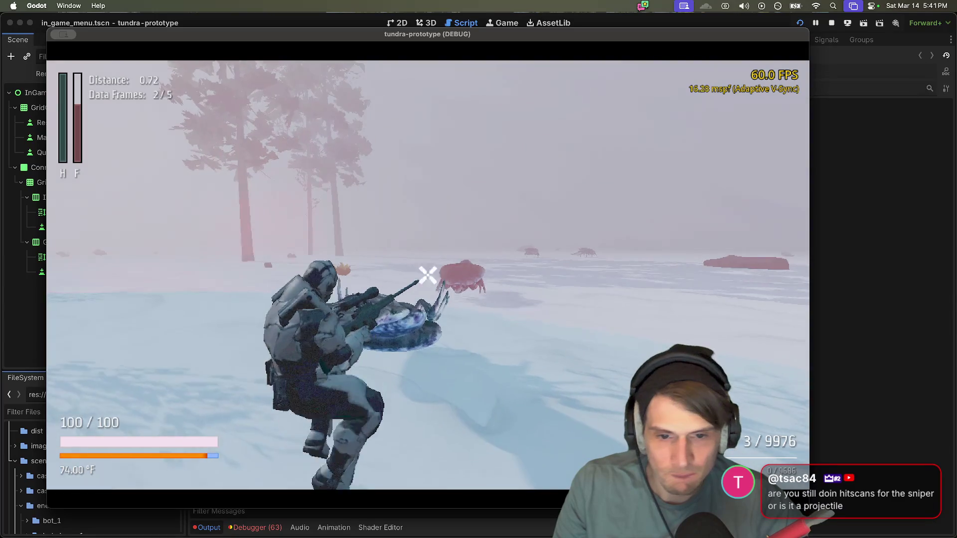
click(428, 275)
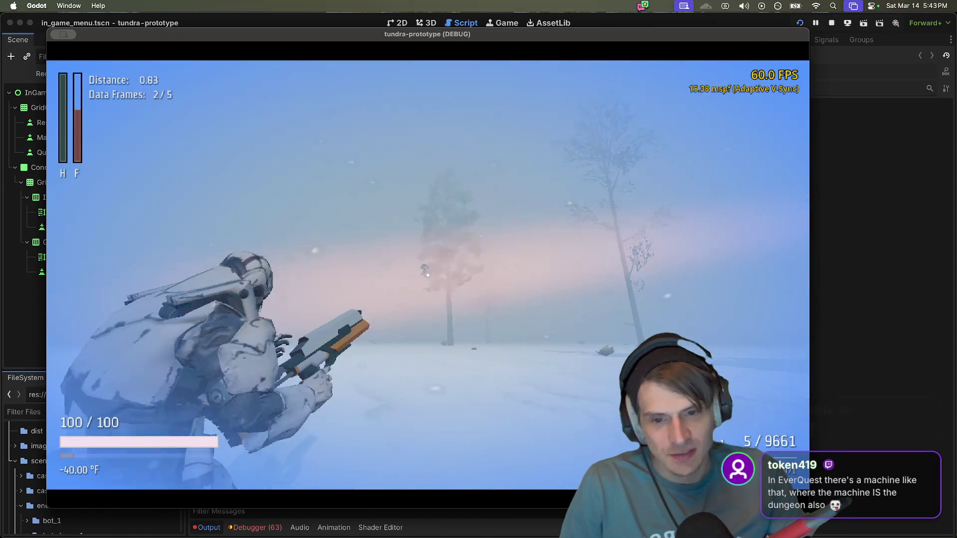
Step: Reload the pistol out in the -40 °F snowstorm
key(r)
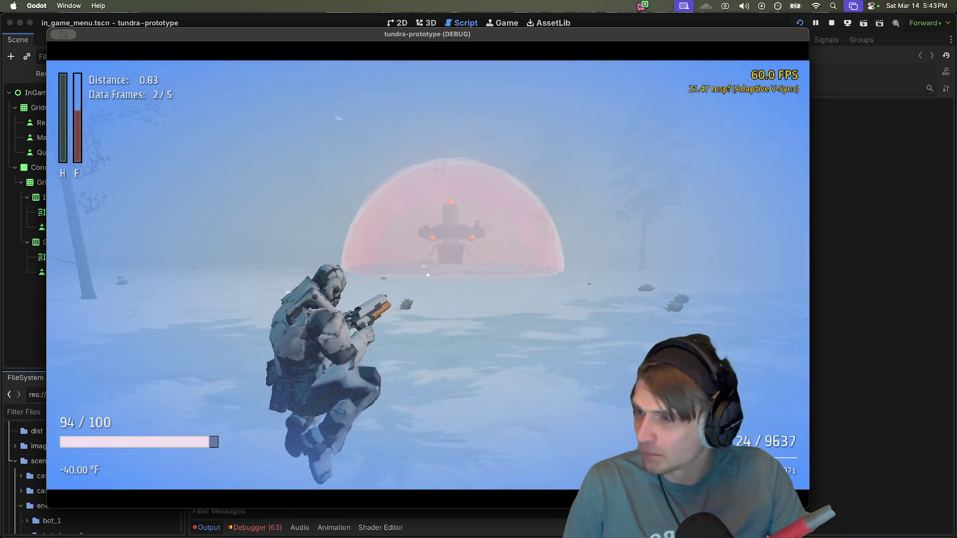
Step: Advance to the lander in the red dome, firing at enemies in the fog and reloading
key(w)
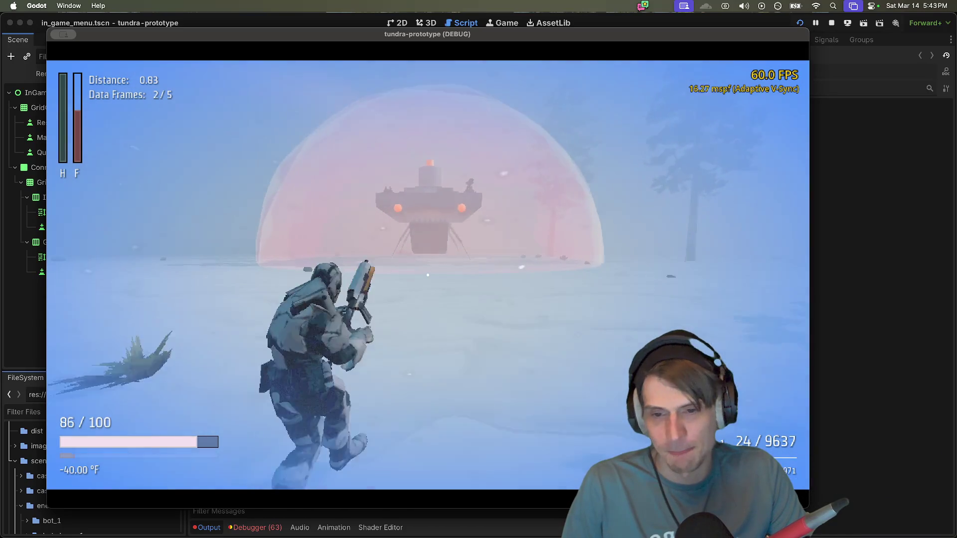
key(w)
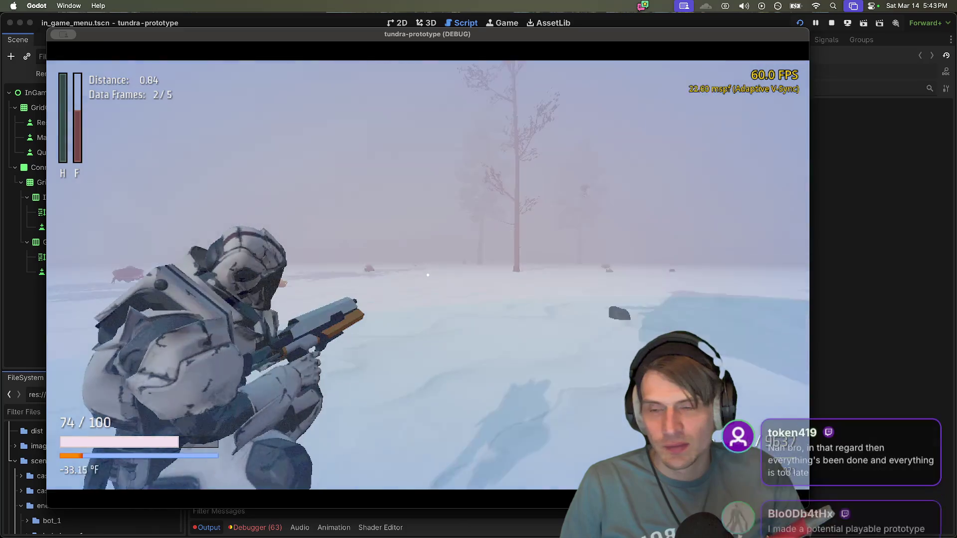
click(428, 275)
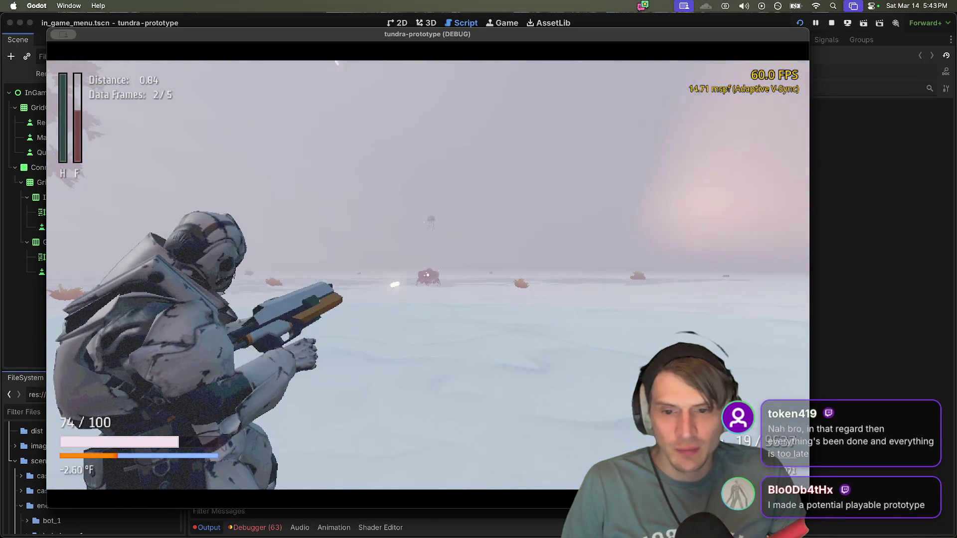
click(428, 276)
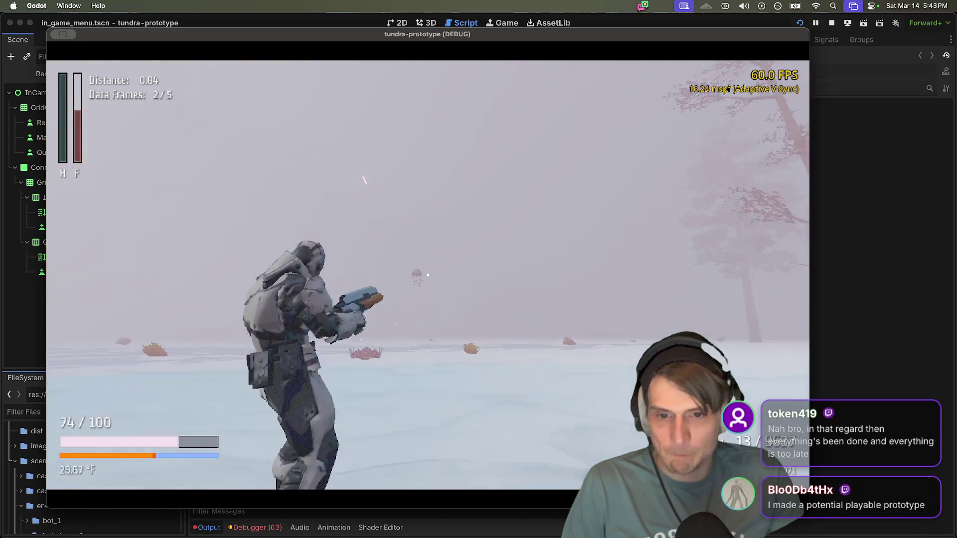
click(427, 275)
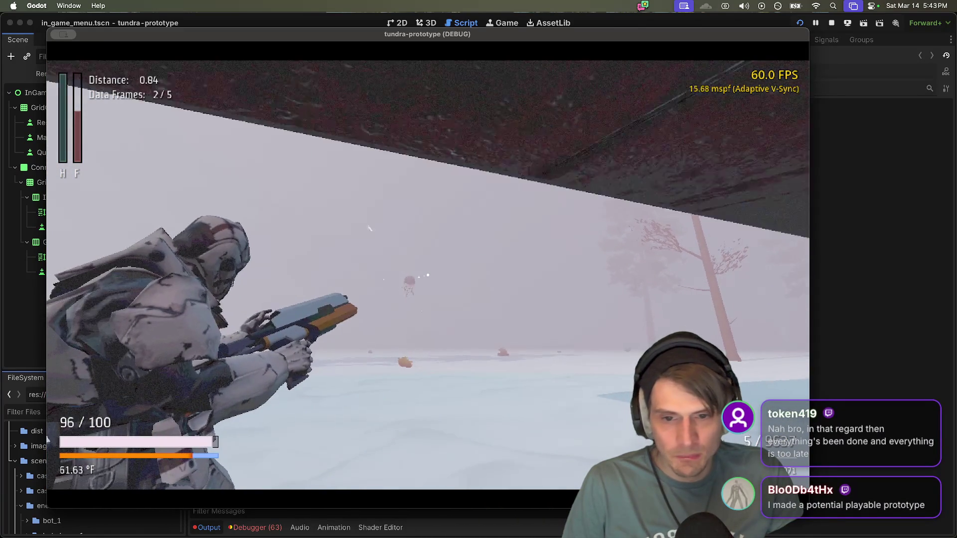
key(r)
click(428, 275)
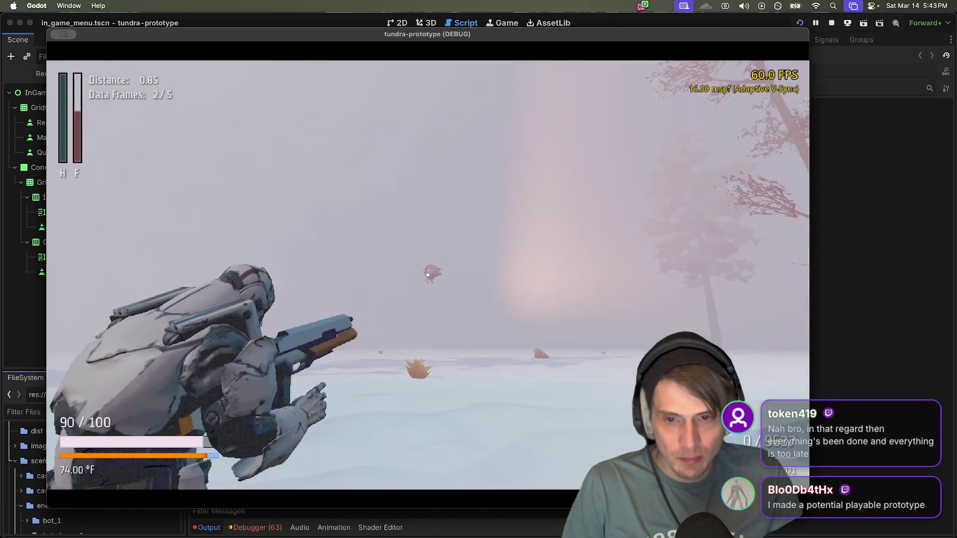
Step: Walk beneath the overhang and jump up onto the raised platform
key(w)
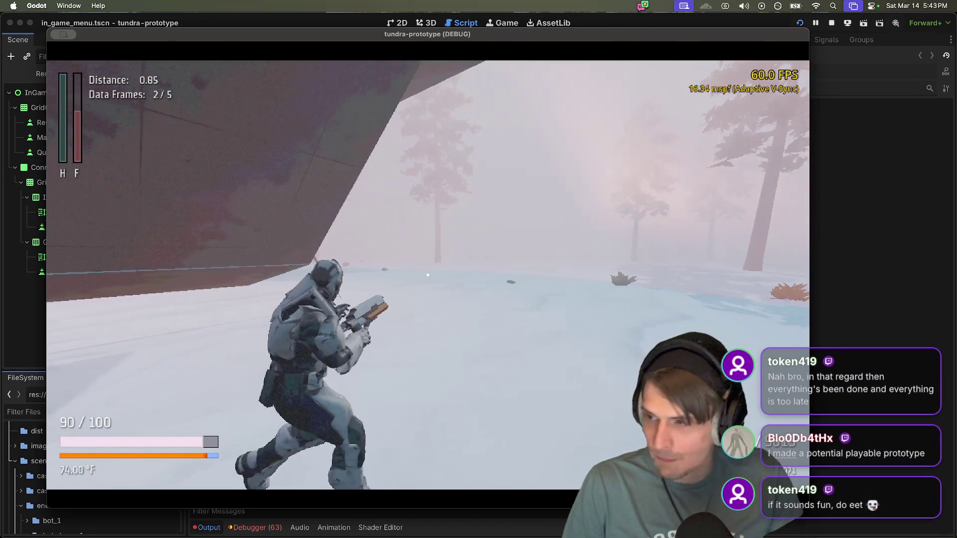
key(w)
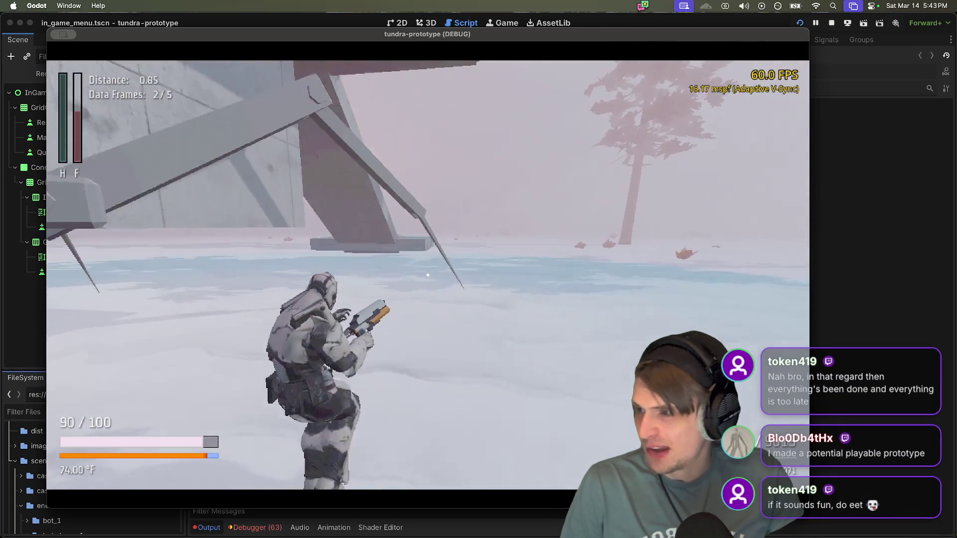
key(w)
key(space)
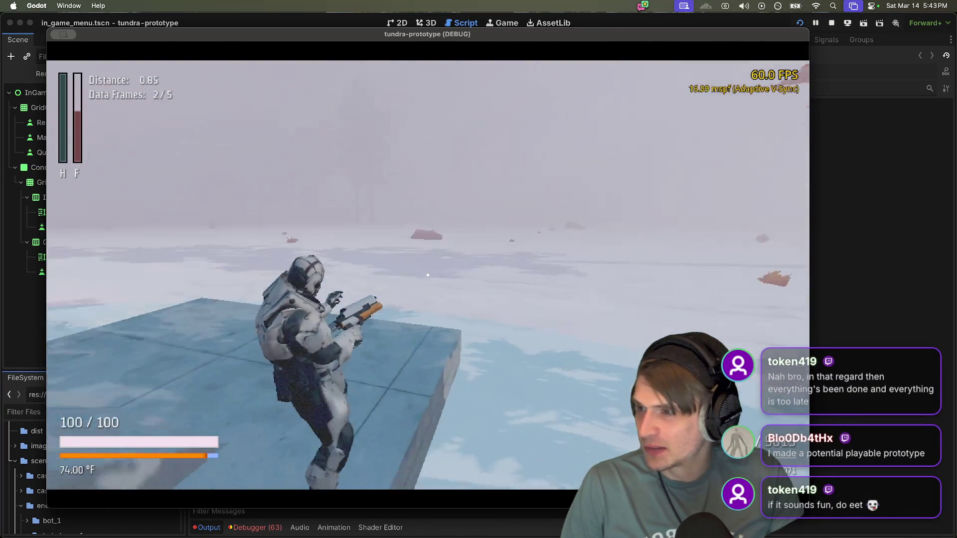
Step: Run along the walkway to the Engine On console, then quit the main game window
key(w)
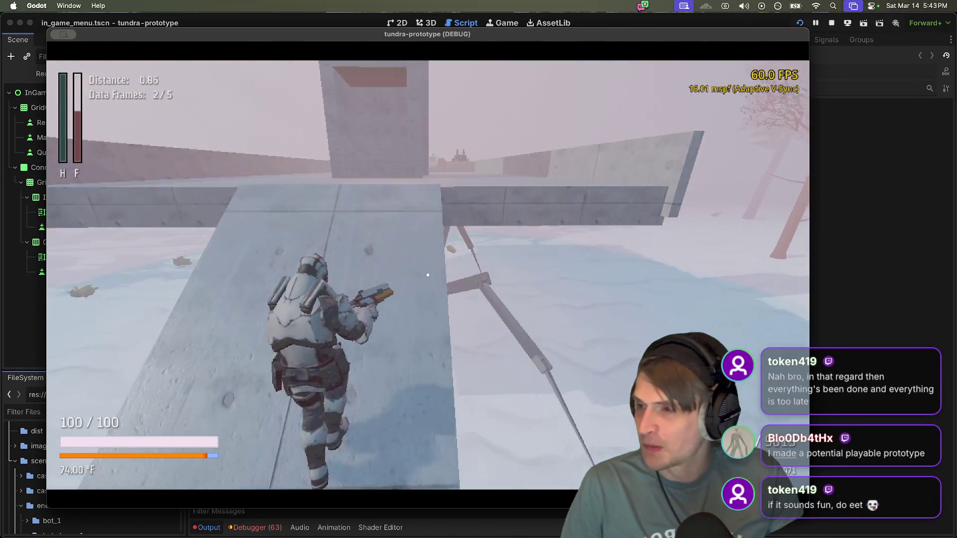
key(w)
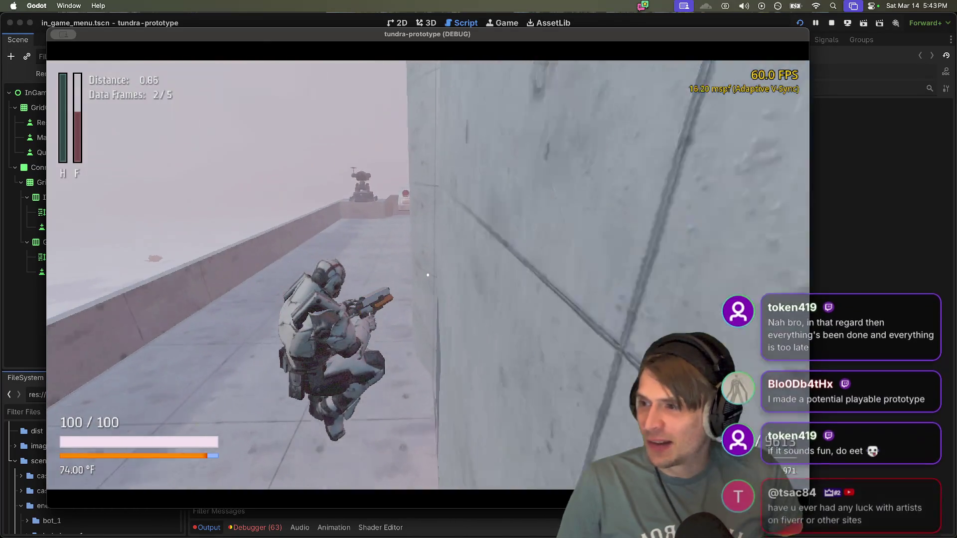
key(w)
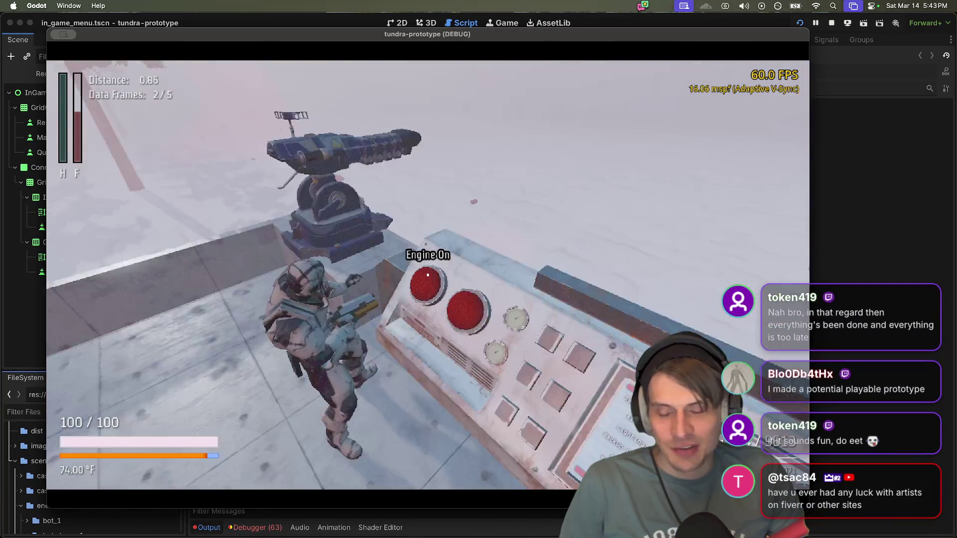
key(e)
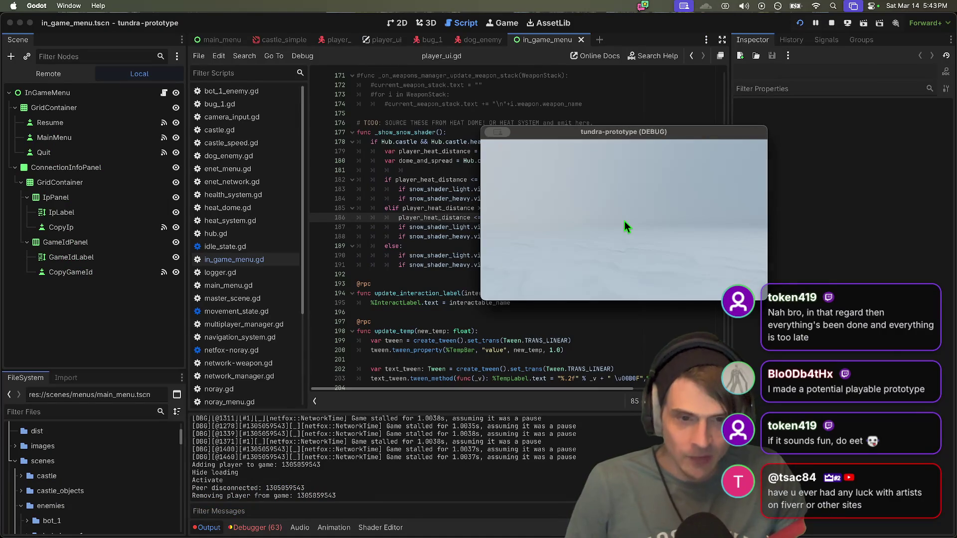
key(super+q)
Step: Quit to the Project List, select tundra-prototype, and close the empty browser tab
click(399, 255)
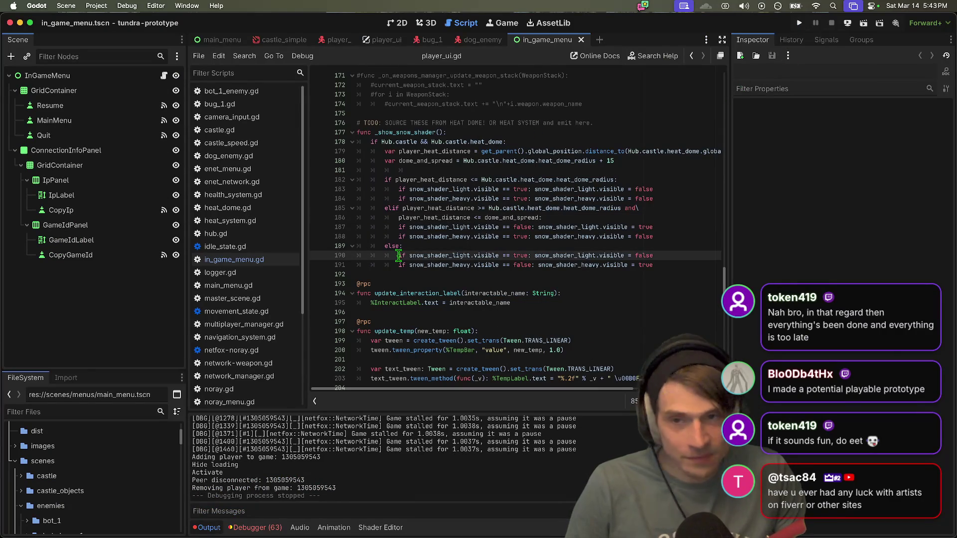
click(93, 6)
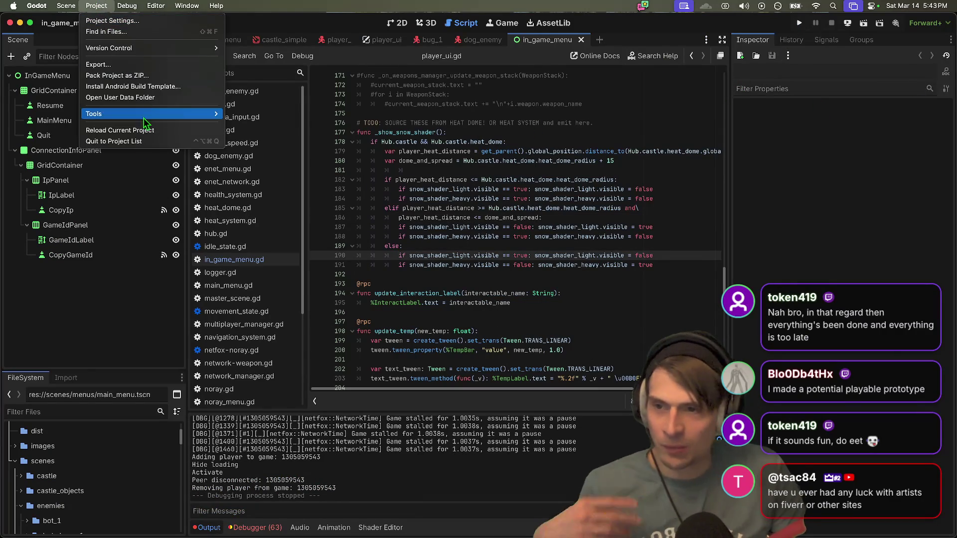
click(135, 141)
mouse_move(297, 533)
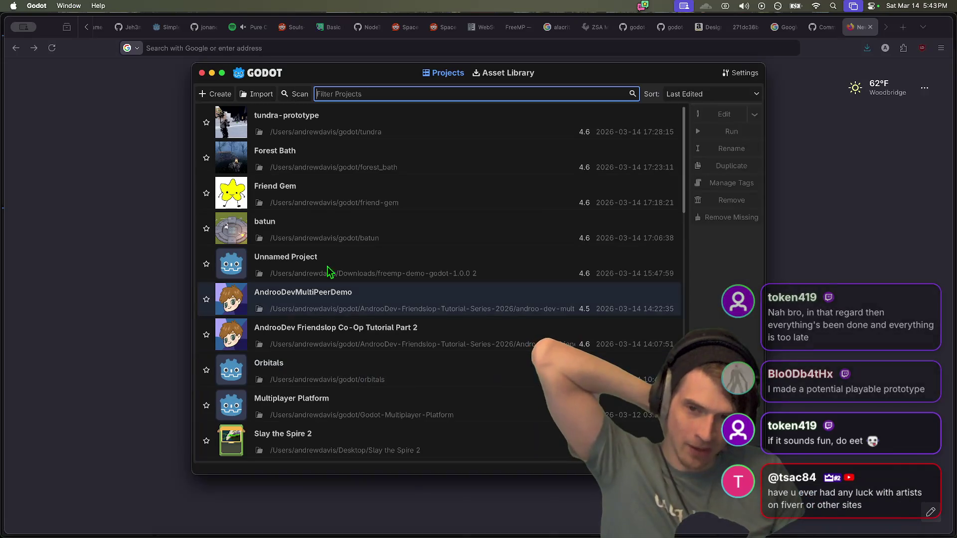
click(332, 117)
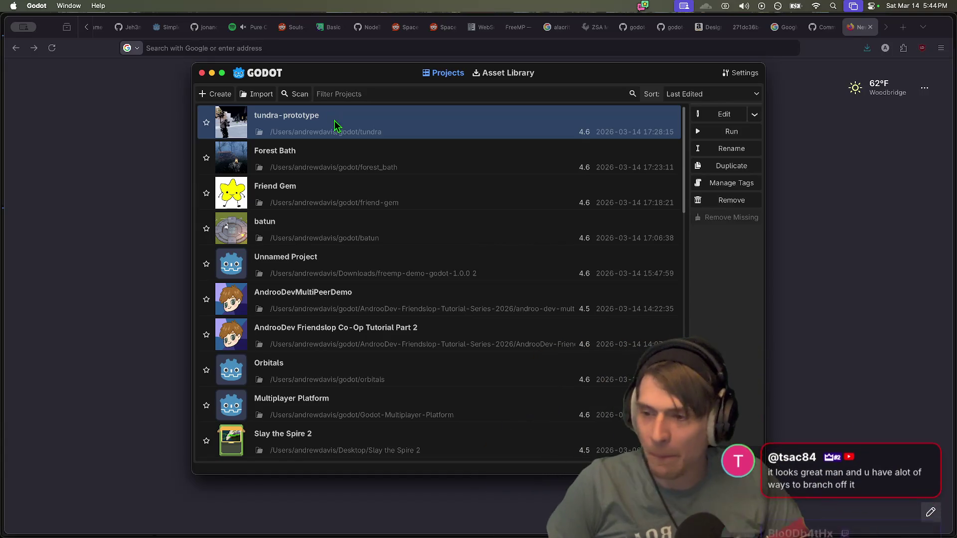
key(super+Tab)
key(super+w)
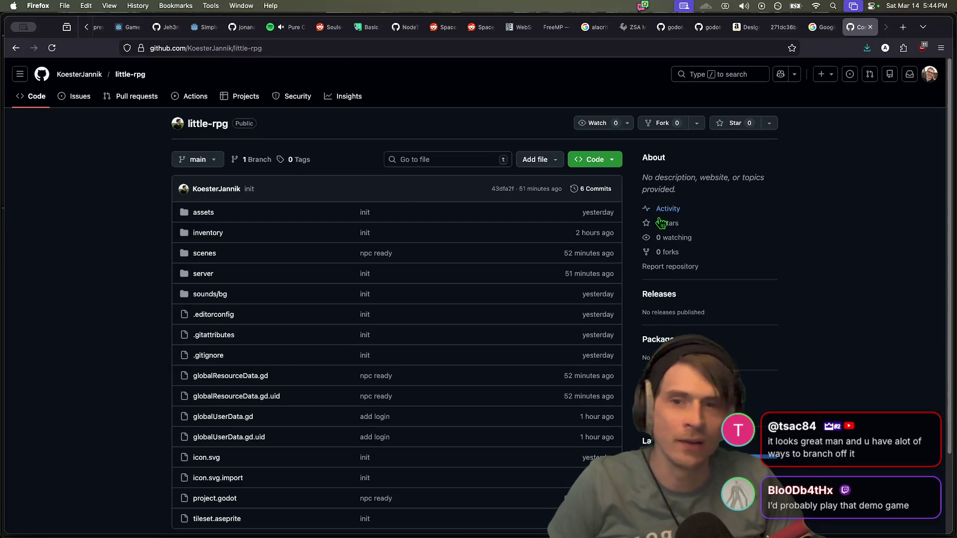
Step: In a new tab, load the godot-web-rtc-p2p repository from the 'p2p' address suggestion
key(super+t)
text(2p2)
key(Down)
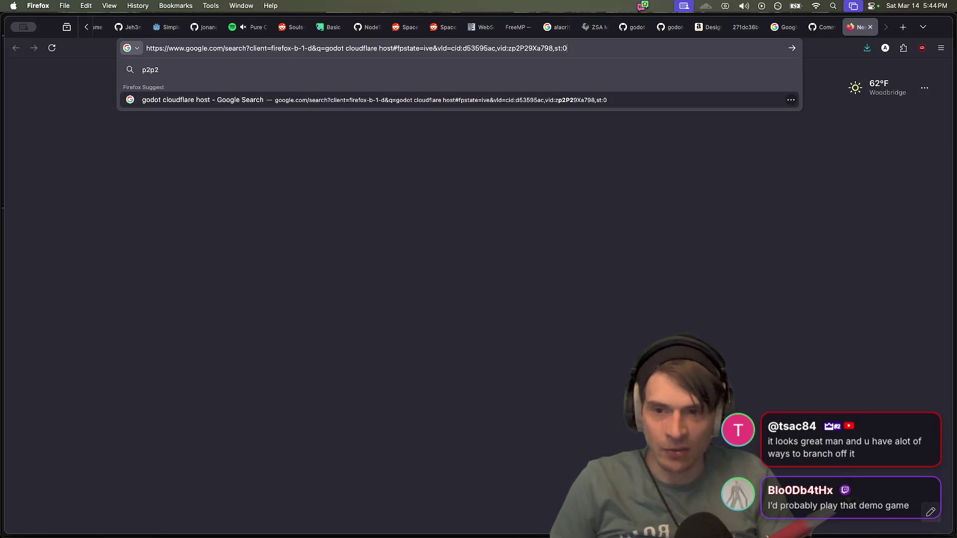
key(BackSpace)
key(BackSpace)
text(p2p)
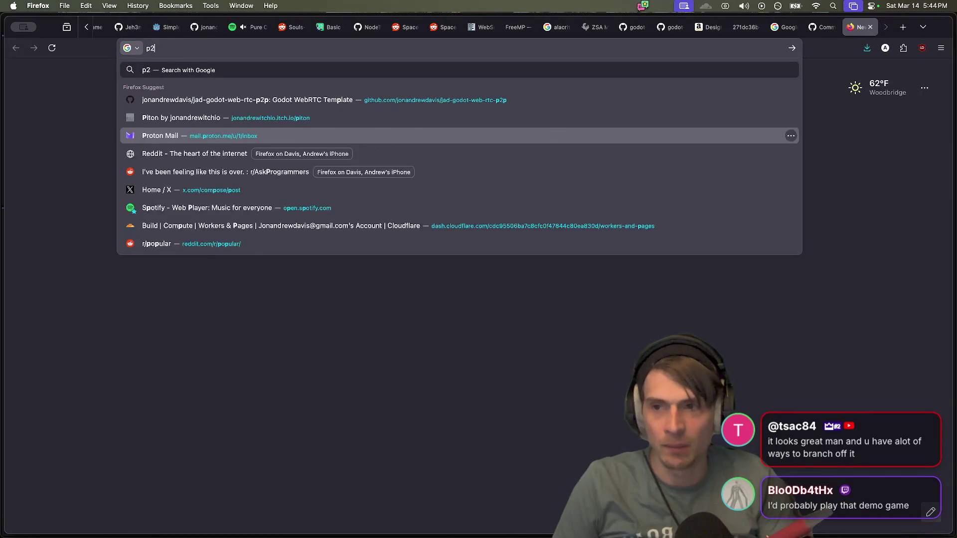
key(Down)
key(Return)
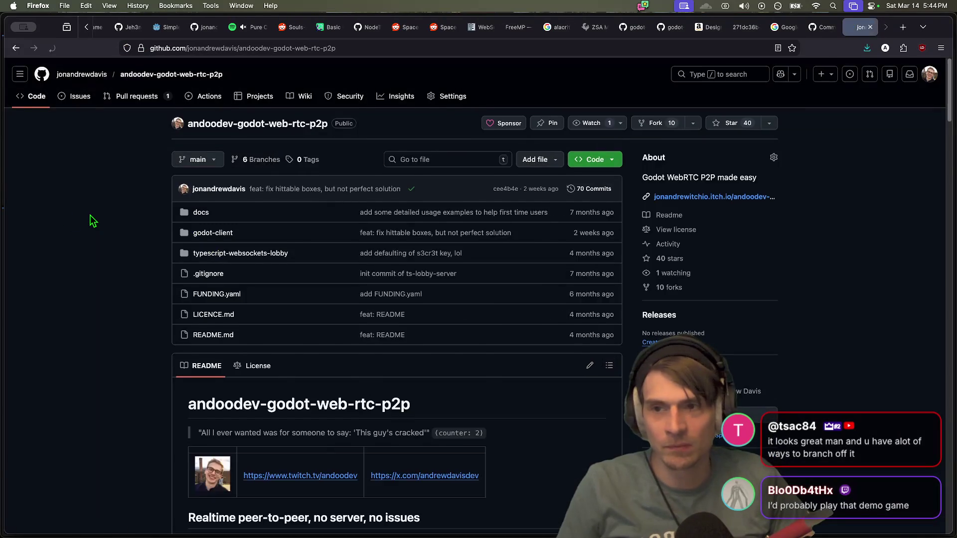
Step: Open and examine the web_rtc_screen_2.png gameplay screenshot from the README
scroll(91, 220, down, 10)
click(573, 331)
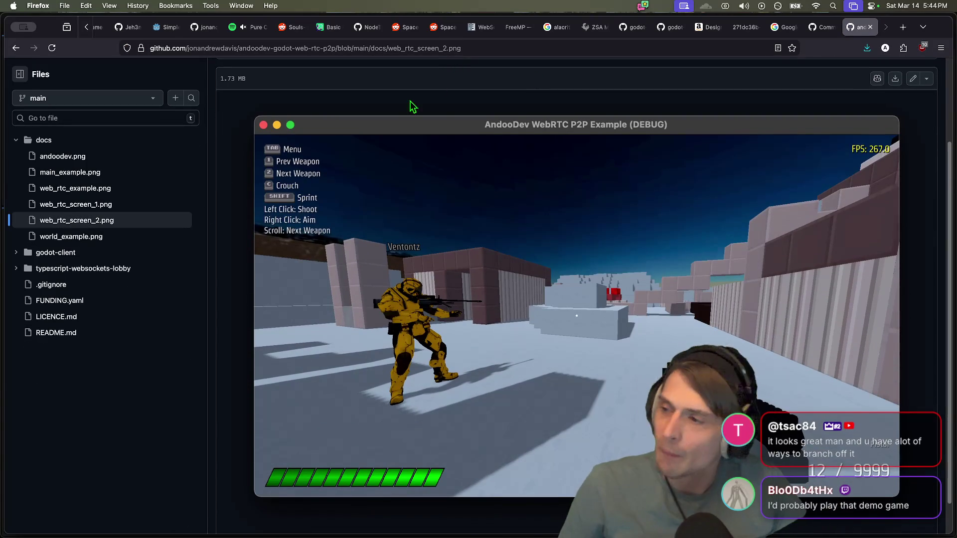
scroll(506, 241, down, 2)
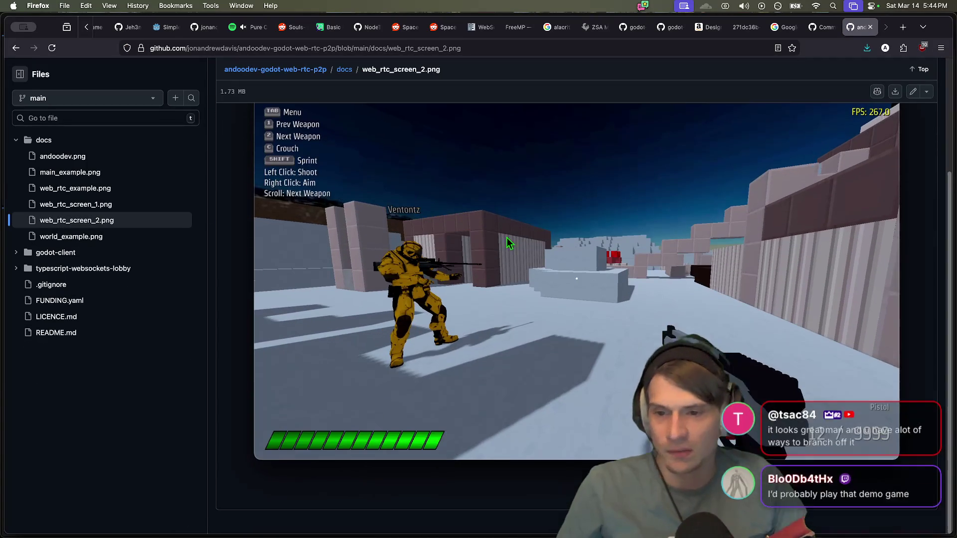
scroll(507, 237, up, 2)
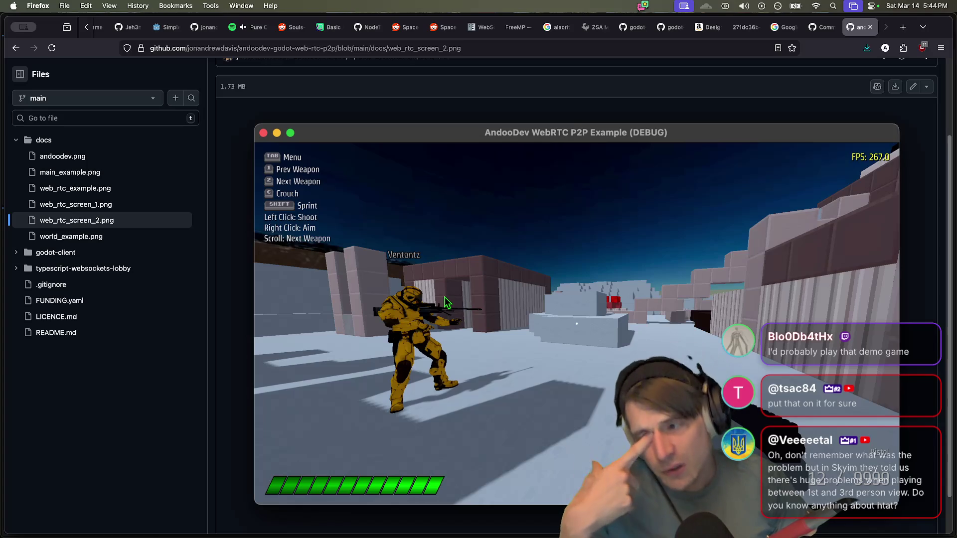
scroll(714, 321, down, 2)
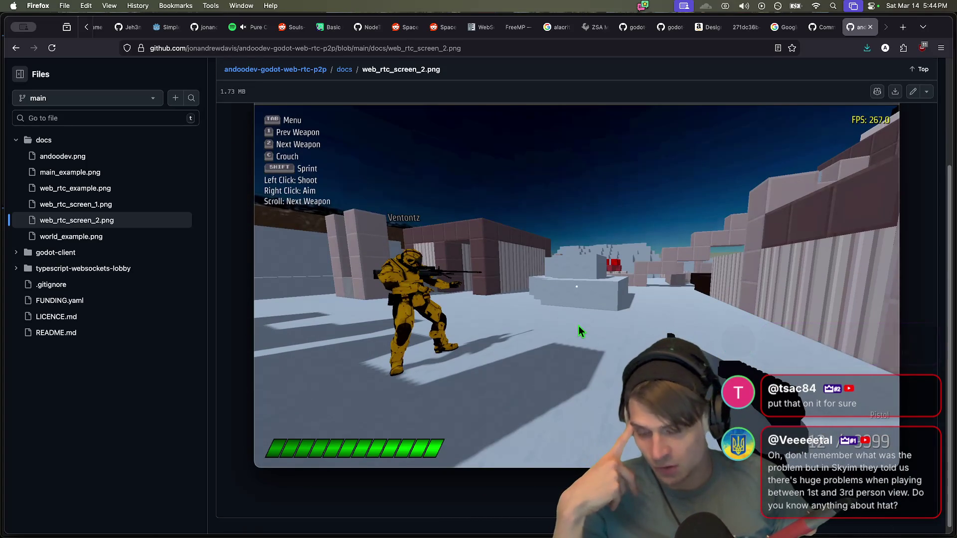
scroll(508, 284, up, 1)
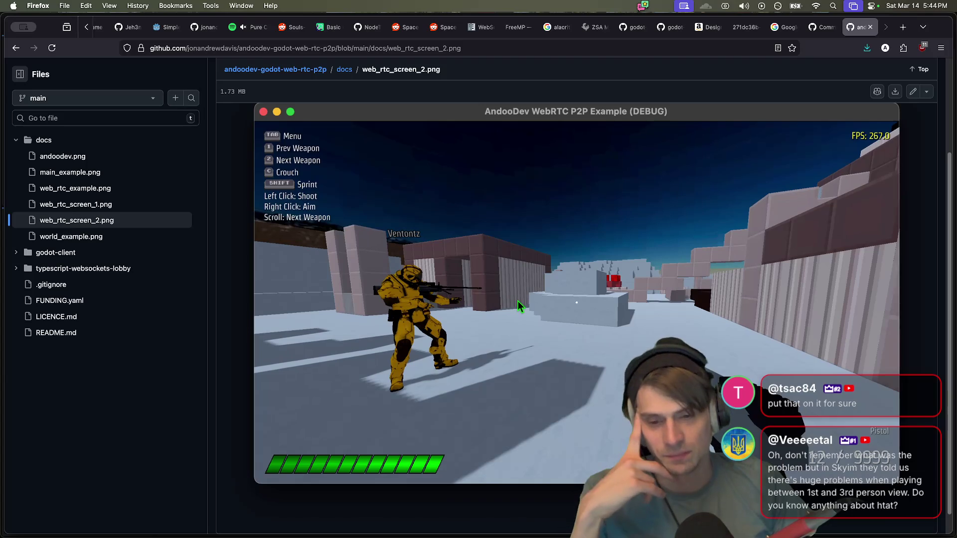
scroll(517, 301, up, 1)
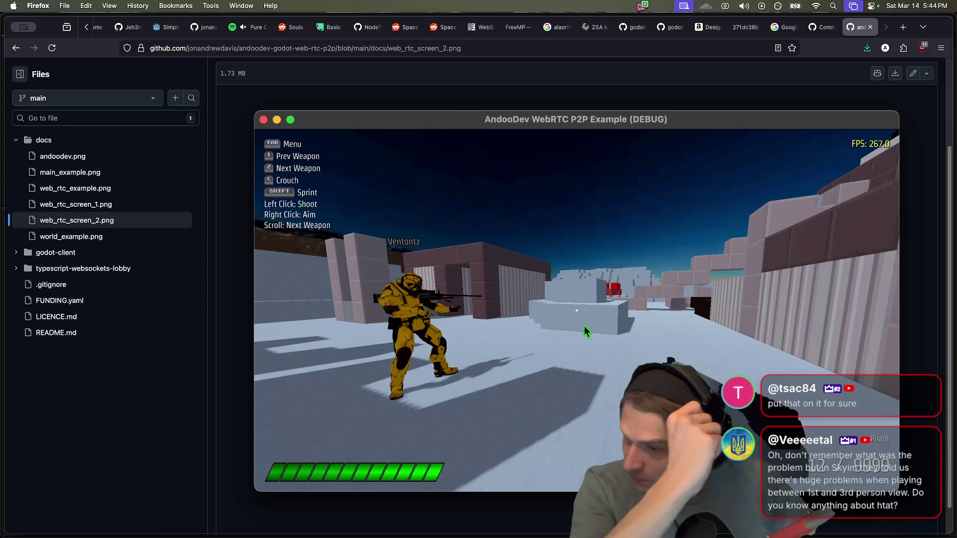
mouse_move(128, 532)
click(157, 521)
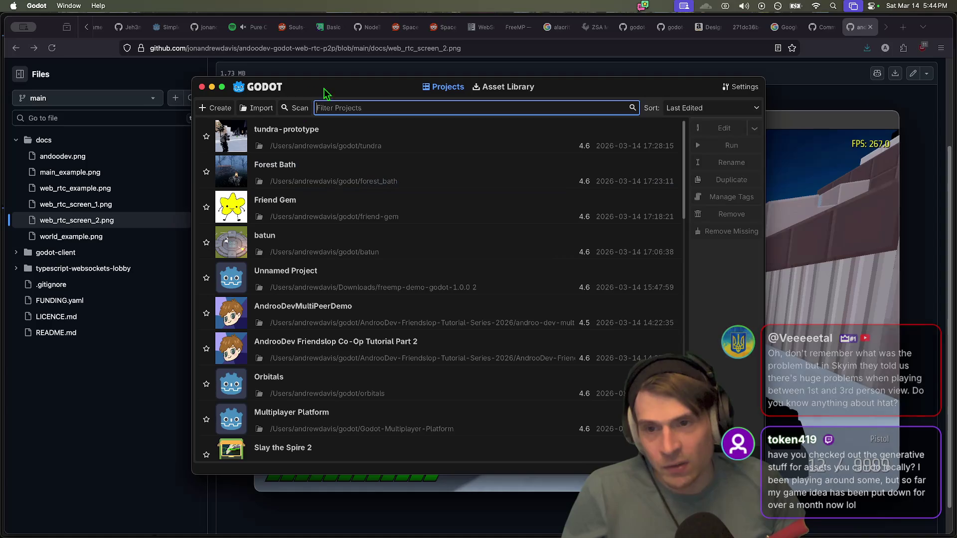
Step: Move the Project Manager up-left, widen it, and select a project in the list
drag(325, 93, 196, 59)
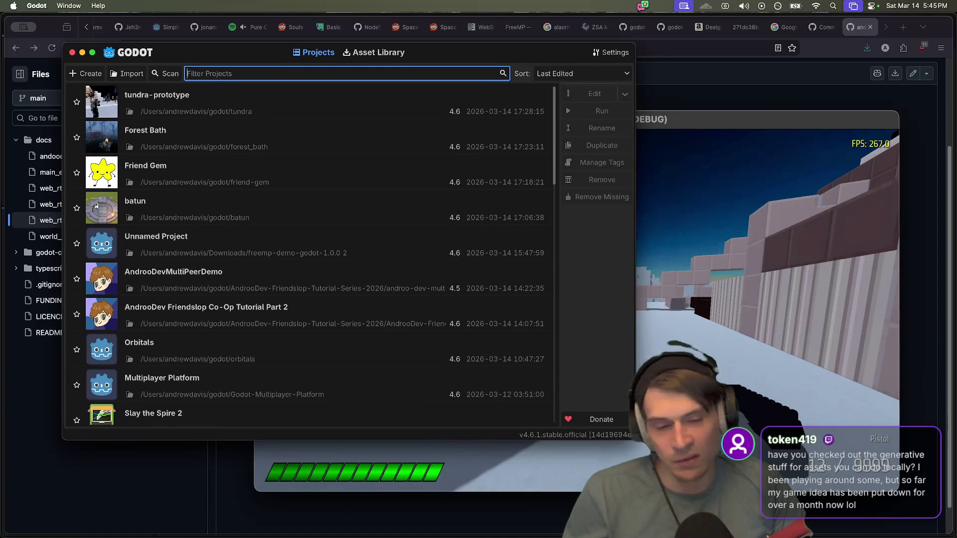
mouse_move(636, 442)
mouse_down()
mouse_move(716, 475)
mouse_move(808, 430)
mouse_up()
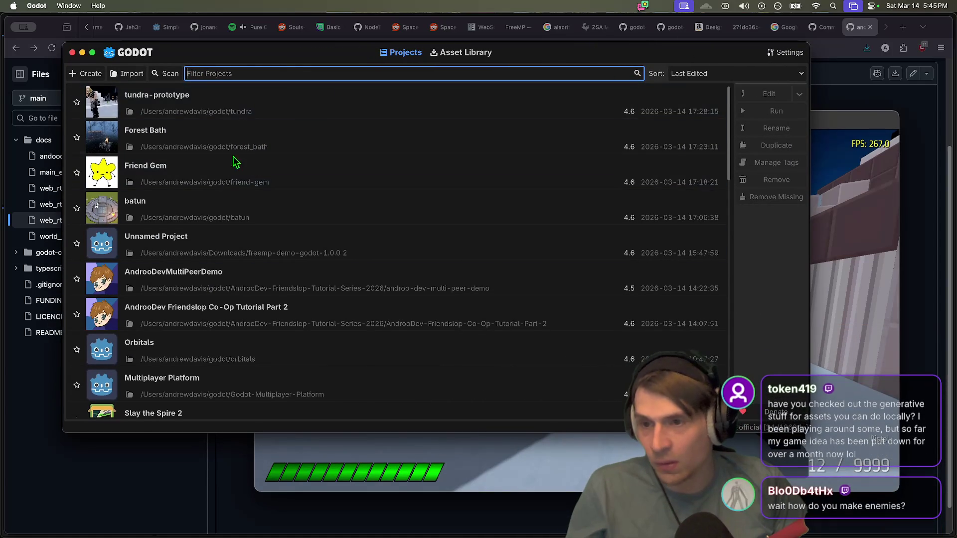
click(153, 110)
key(Down)
key(Down)
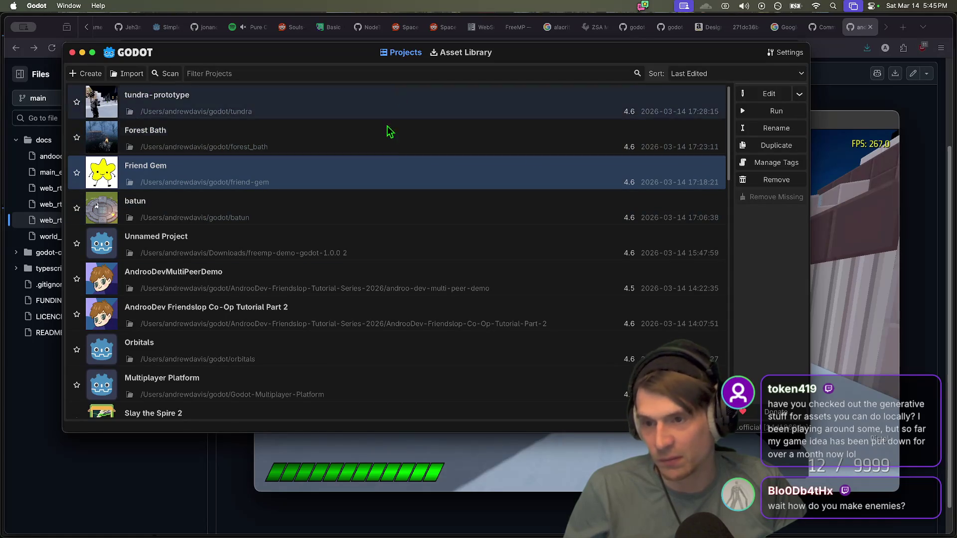
Step: Scroll down the project list and open the hook project
scroll(573, 295, down, 7)
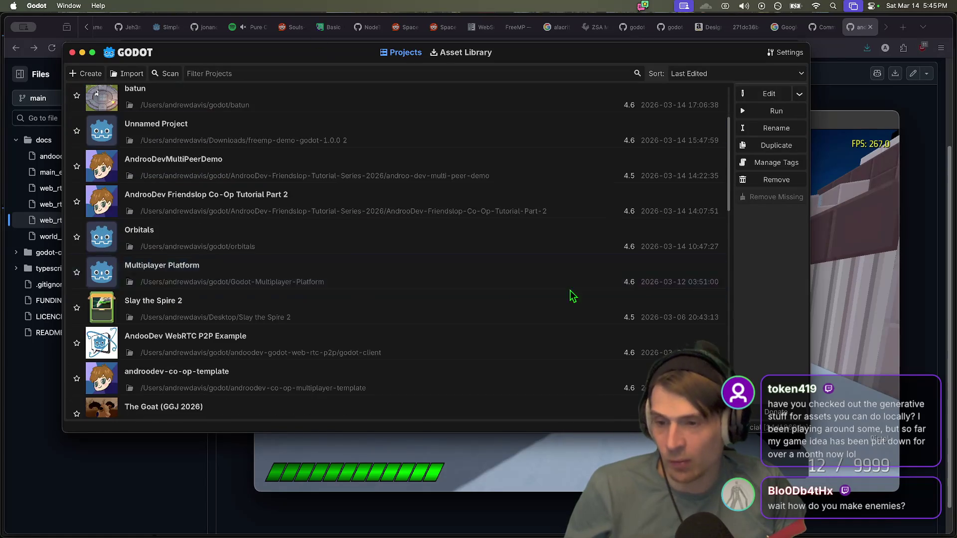
scroll(556, 302, up, 6)
scroll(555, 305, down, 7)
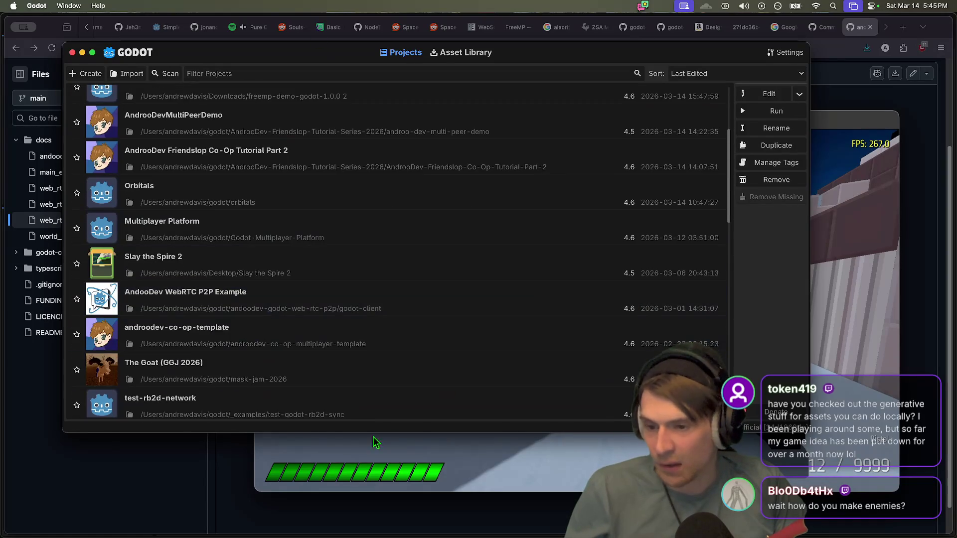
scroll(359, 317, down, 2)
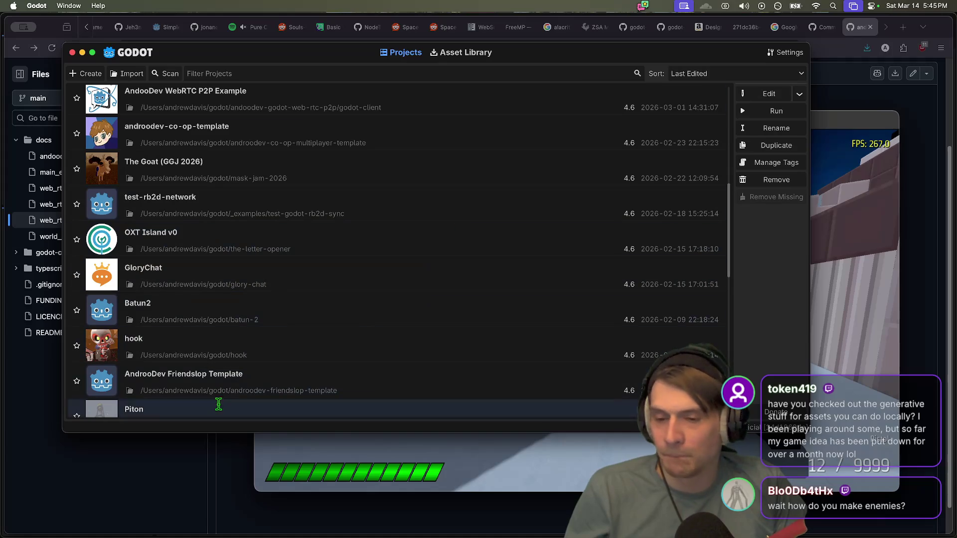
double_click(648, 346)
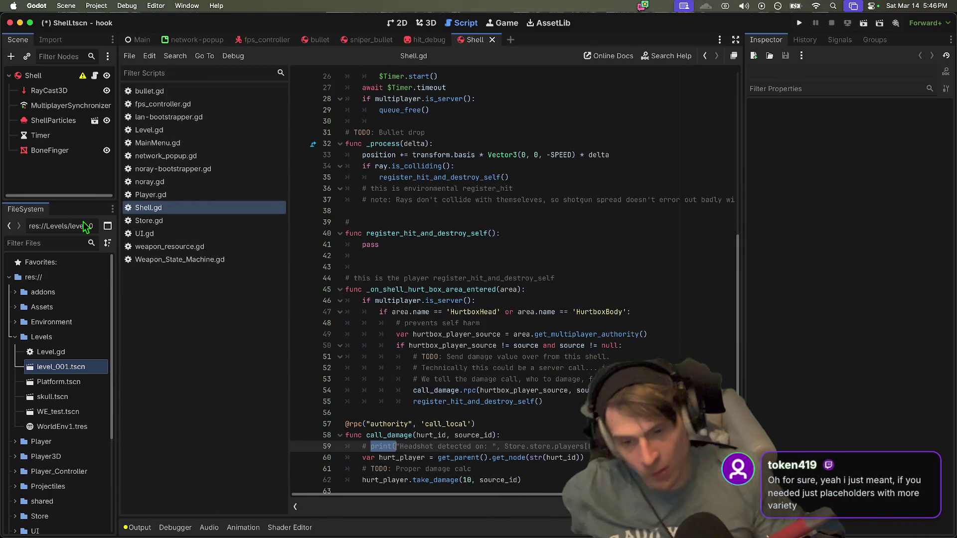
Step: Place the cursor on the empty line after pass in Shell.gd, then save and run with Cmd+B
click(618, 230)
click(634, 247)
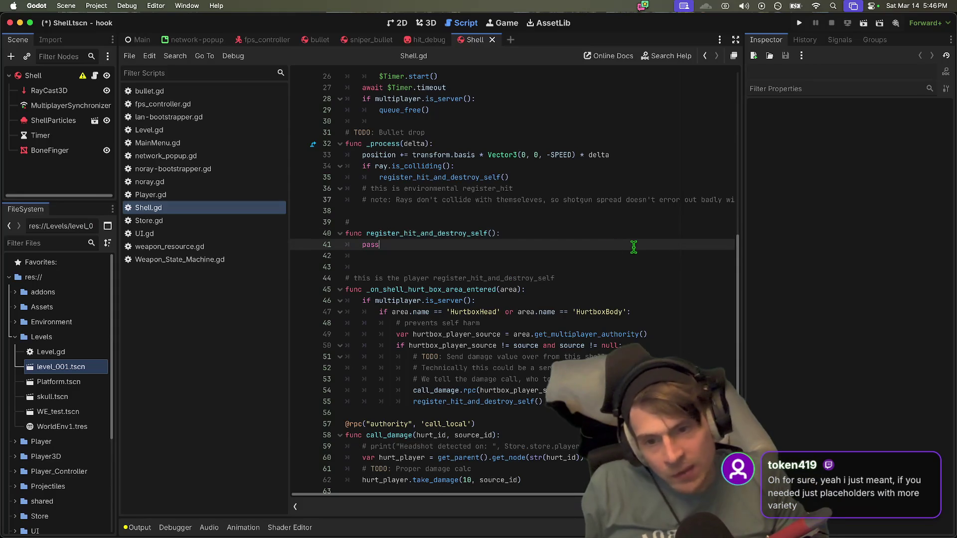
click(523, 258)
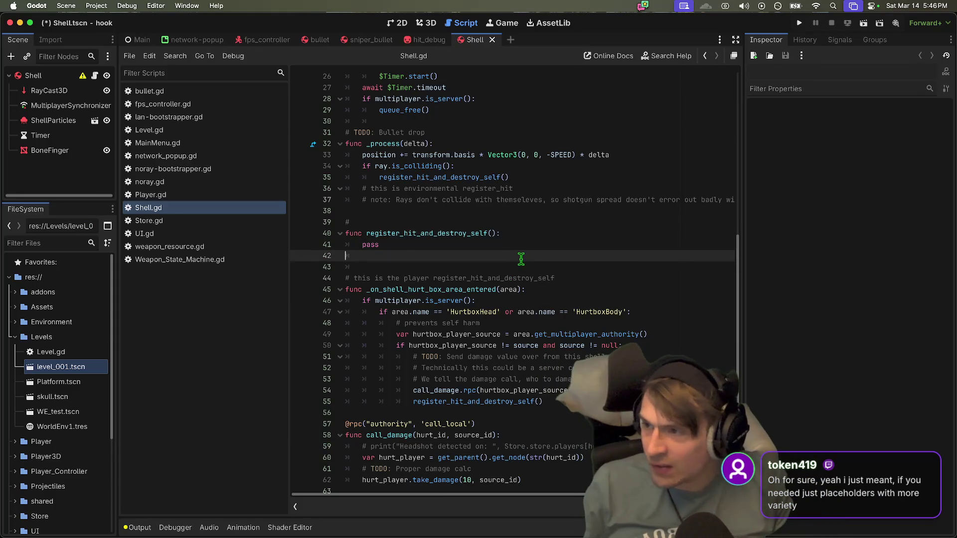
key(super+b)
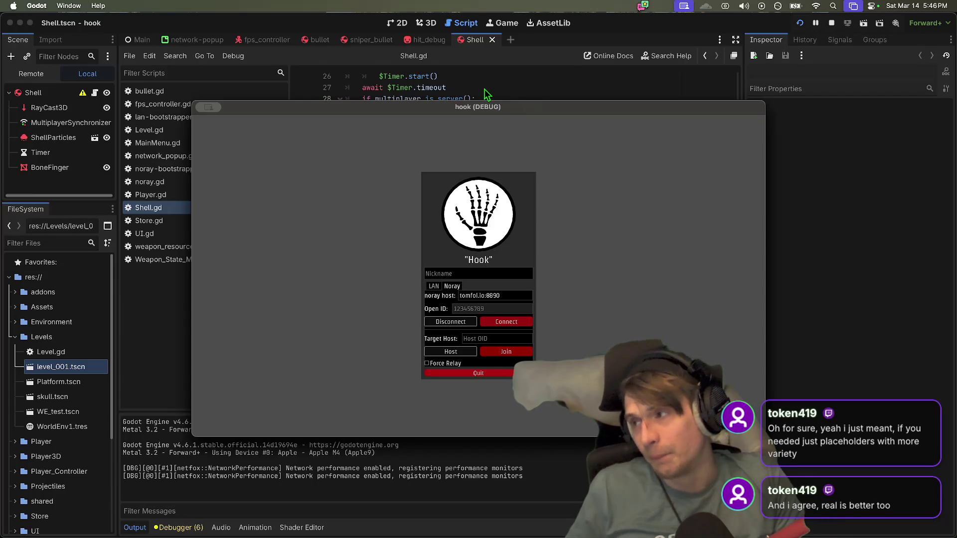
Step: Move the hook (DEBUG) window up-left and bring it back in front of the editor
click(456, 78)
mouse_move(464, 102)
mouse_down()
mouse_move(221, 35)
mouse_move(339, 38)
mouse_up()
click(641, 307)
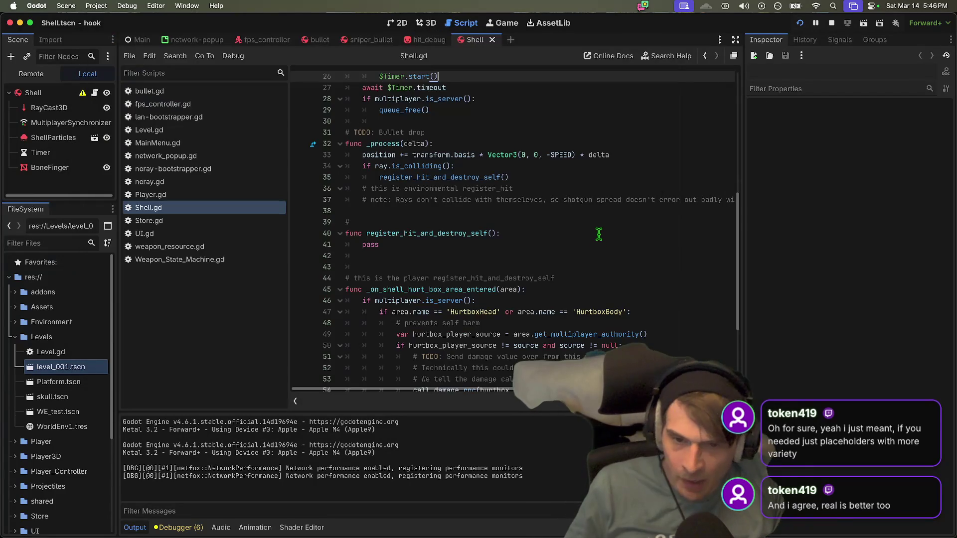
key(super+Tab)
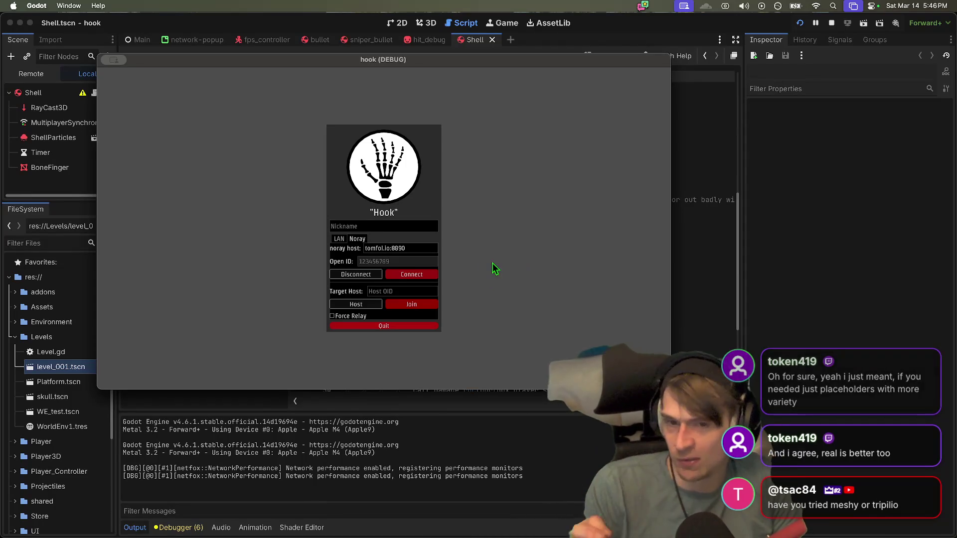
Step: Toggle the lobby to LAN and back to Noray, nudging the window further up-left
click(337, 239)
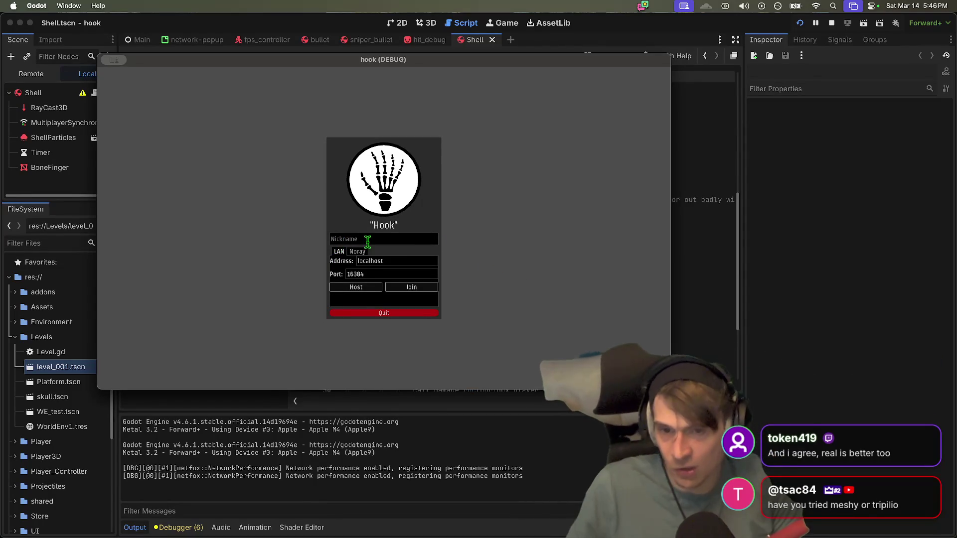
click(363, 253)
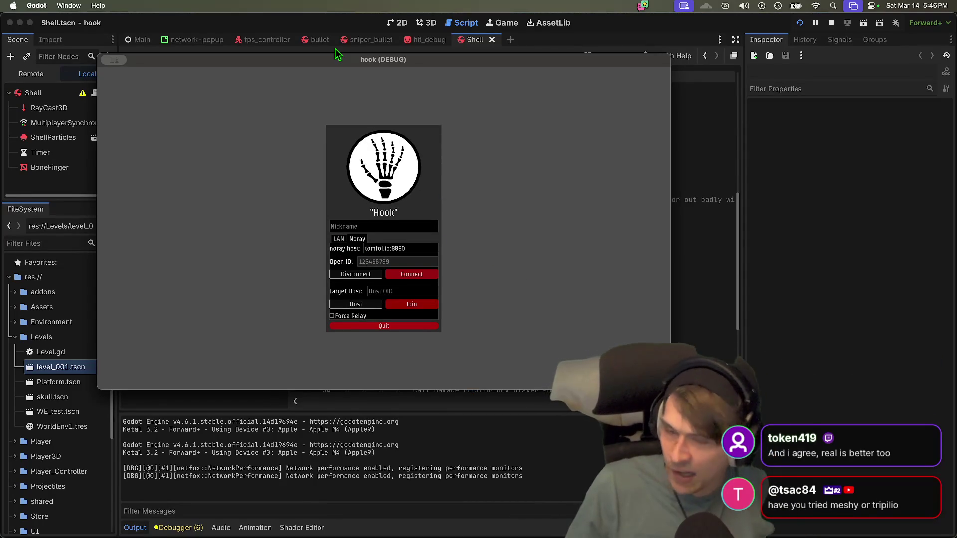
mouse_move(333, 59)
mouse_down()
mouse_move(214, 70)
mouse_move(302, 53)
mouse_up()
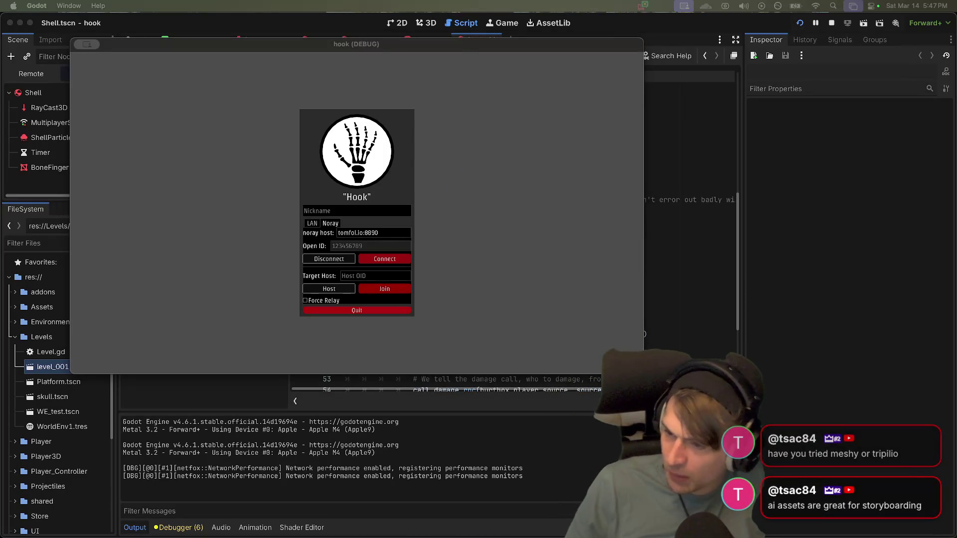
mouse_move(443, 529)
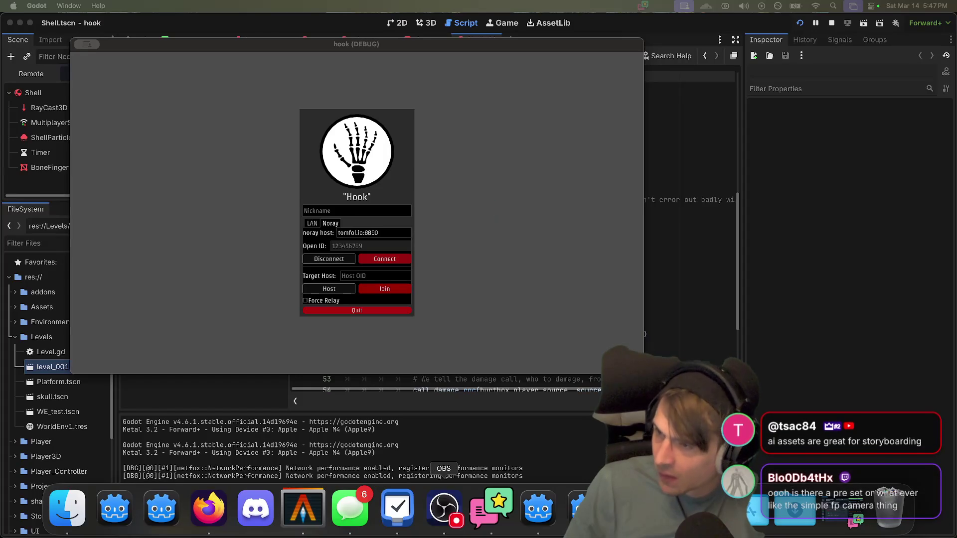
click(452, 257)
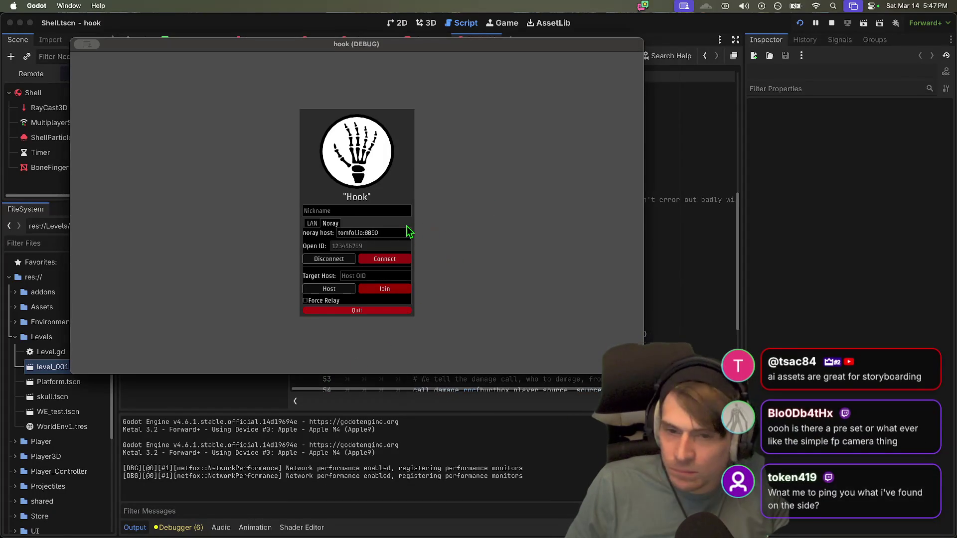
Step: Bring Firefox with the web_rtc_screen_2.png screenshot to the front
key(super+Tab)
key(super+shift+Tab)
key(super+shift+Tab)
key(super+Tab)
key(super+shift+Tab)
key(super+Tab)
key(super+Tab)
key(super+shift+Tab)
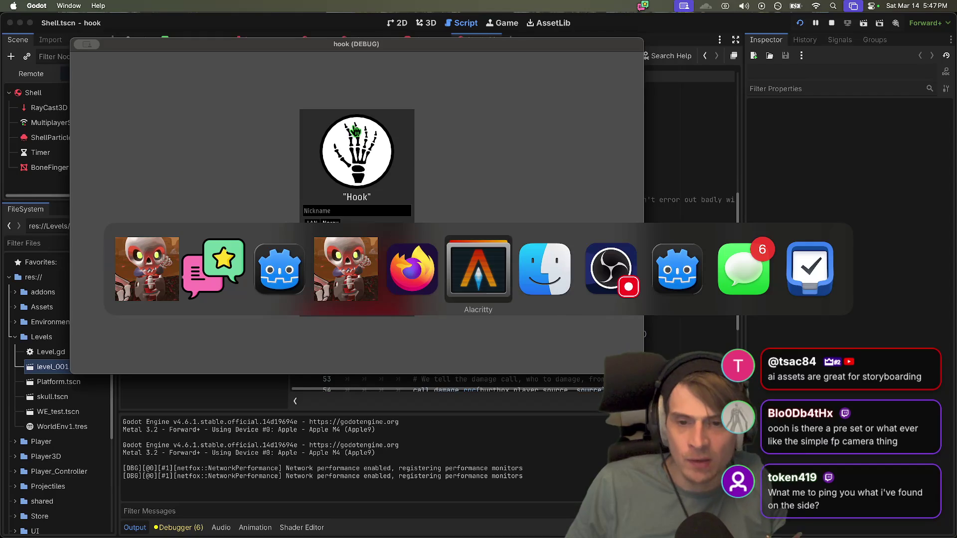
key(super+shift+Tab)
scroll(548, 200, up, 4)
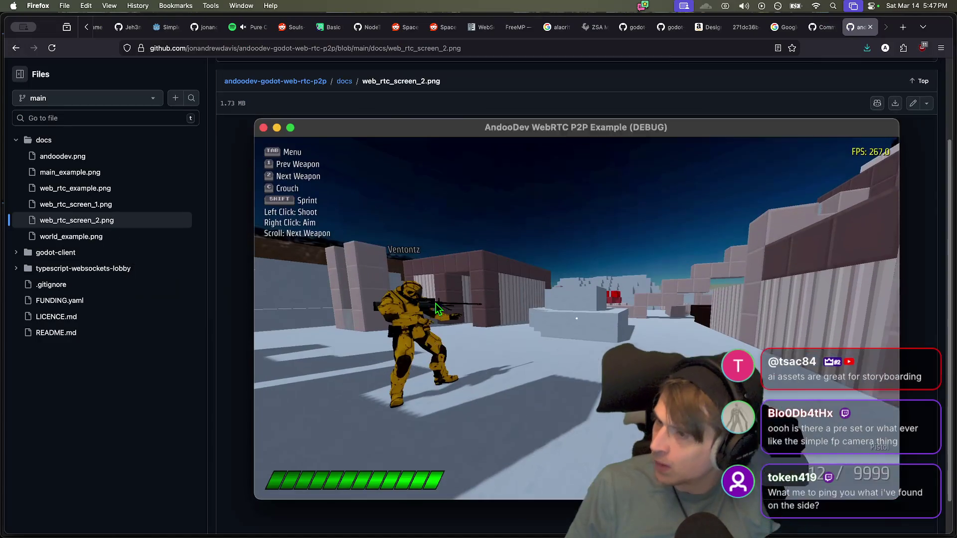
Step: Look over the GitHub screenshot, then return to the Hook window and switch its lobby to LAN
key(super+Tab)
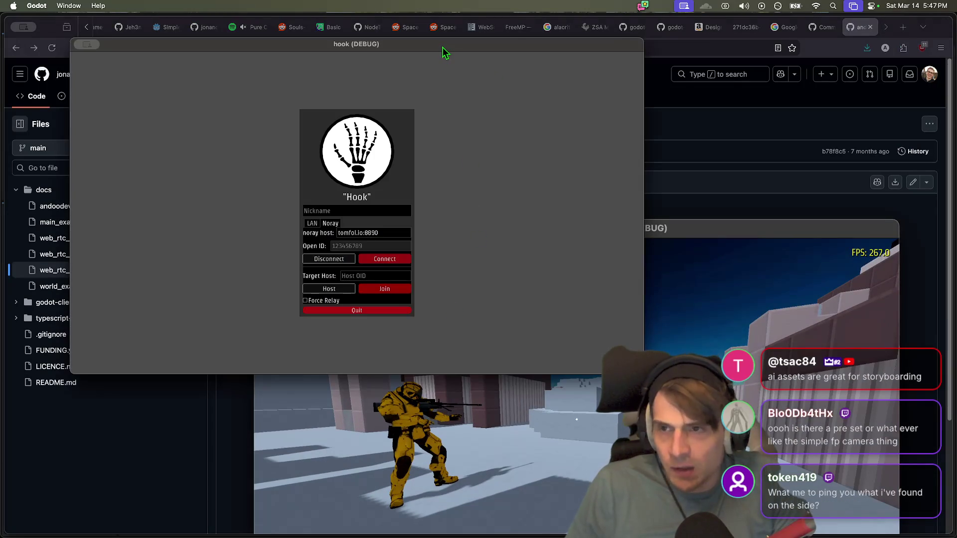
key(super+Tab)
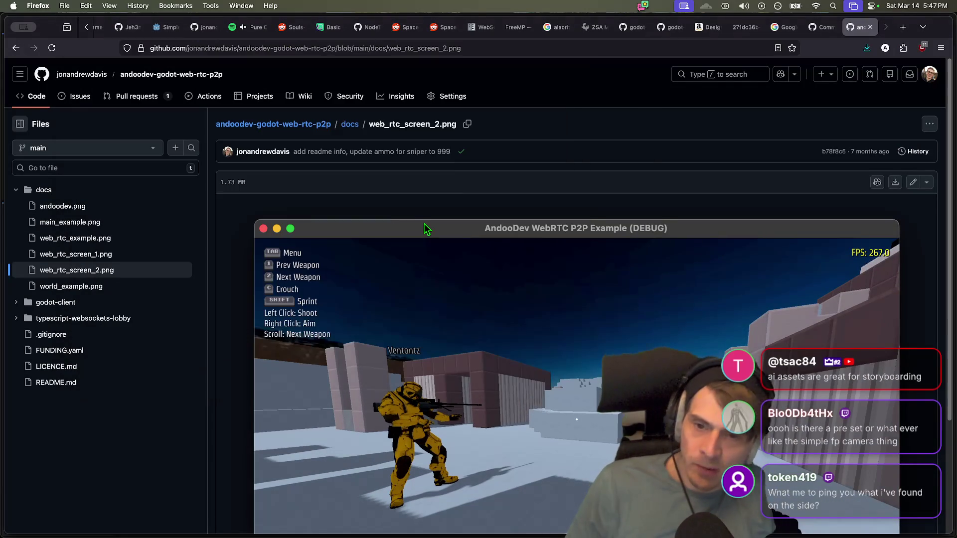
key(super+Tab)
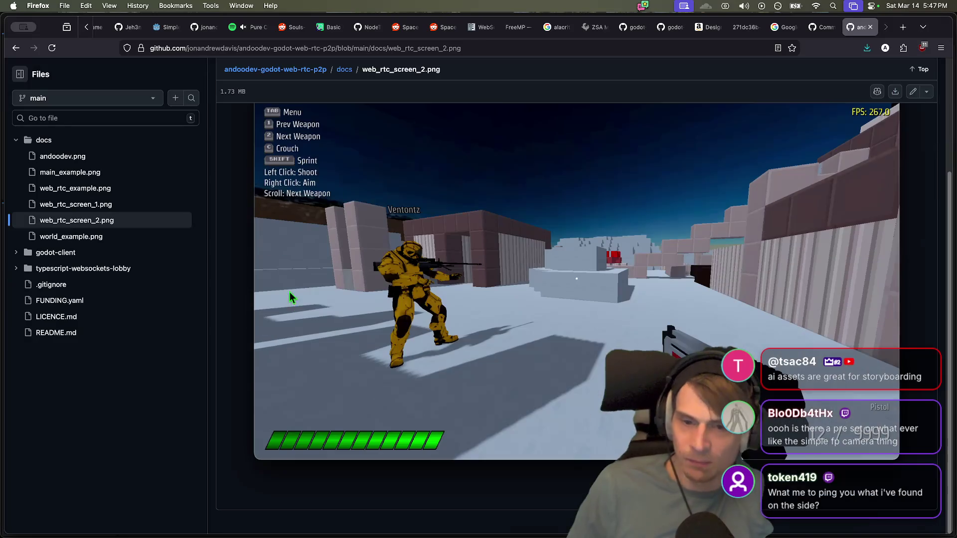
key(super+Tab)
mouse_move(555, 534)
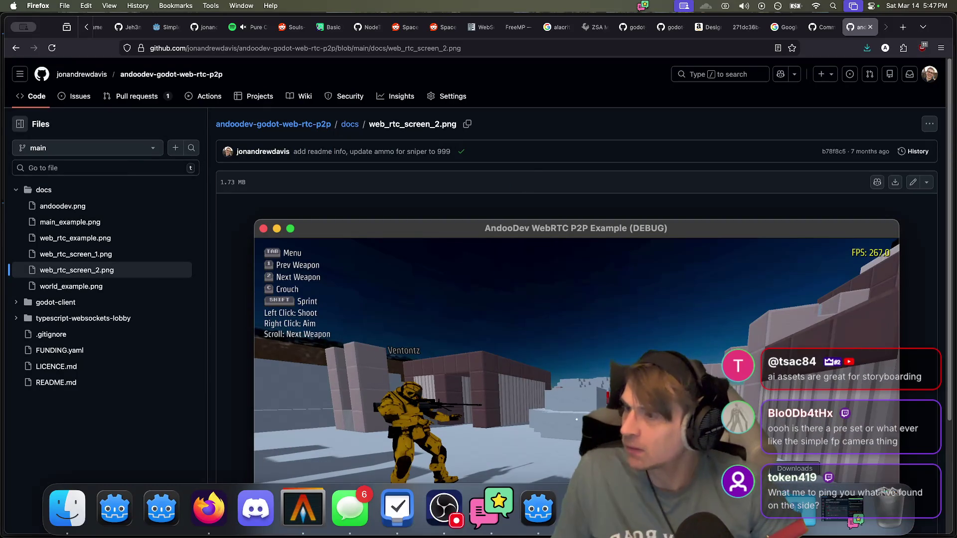
scroll(663, 228, down, 3)
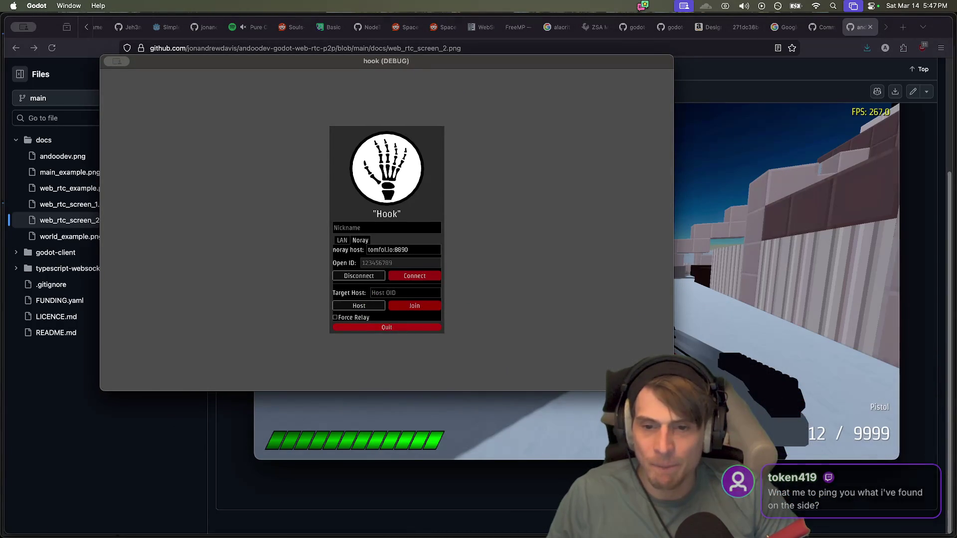
click(338, 242)
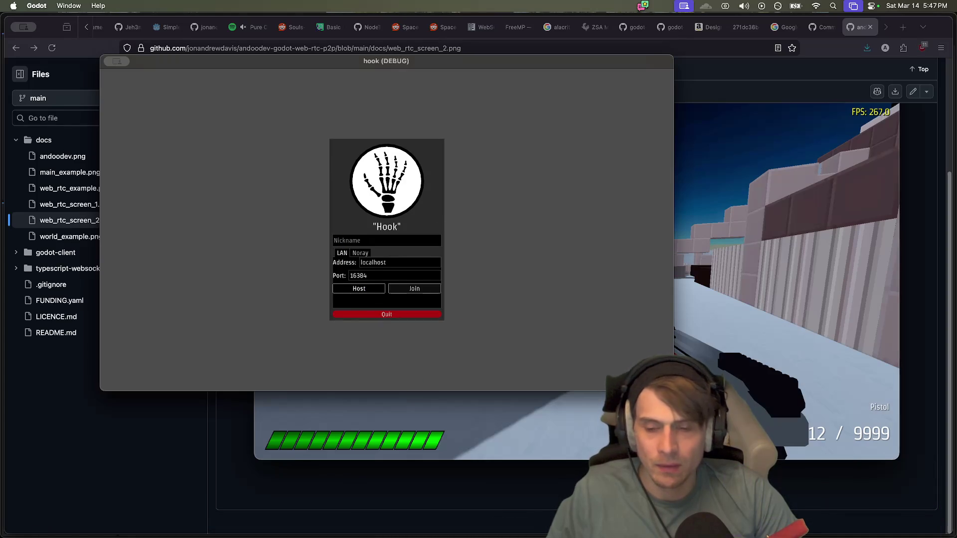
Step: Drag the second Hook debug window aside, then open a new Firefox tab
key(super+Tab)
key(super+Tab)
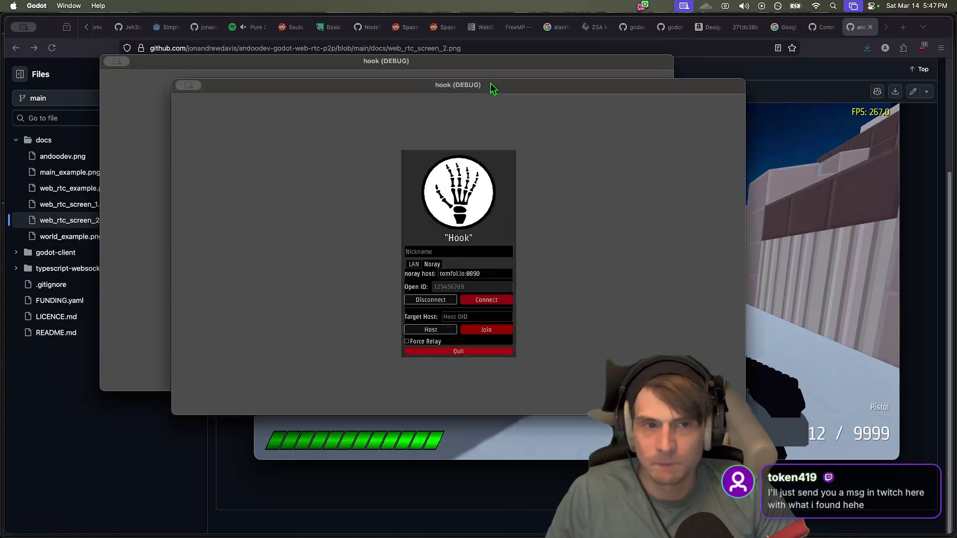
drag(491, 83, 775, 156)
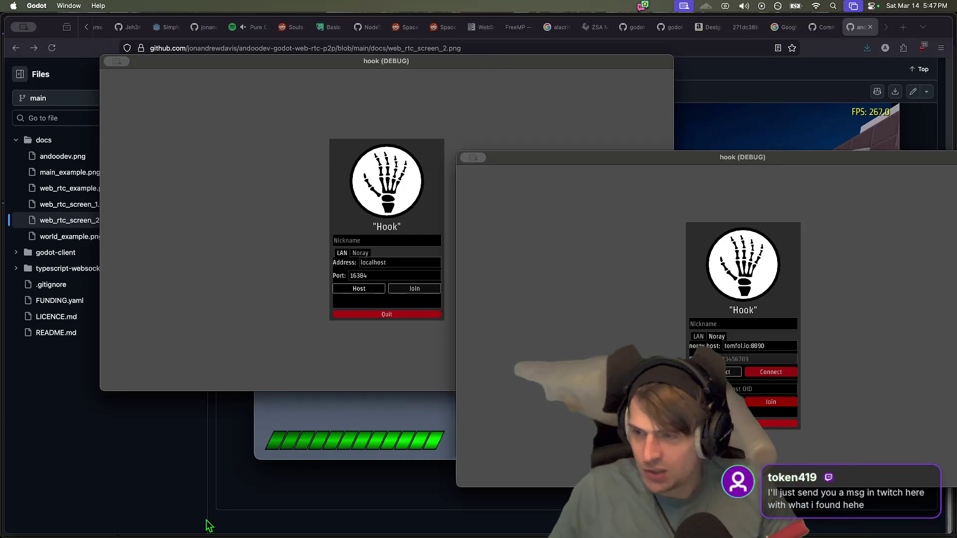
key(super+Tab)
key(super+t)
Step: Load meshy.ai from the 'meshy' suggestion and browse its feature sections
text(meshy)
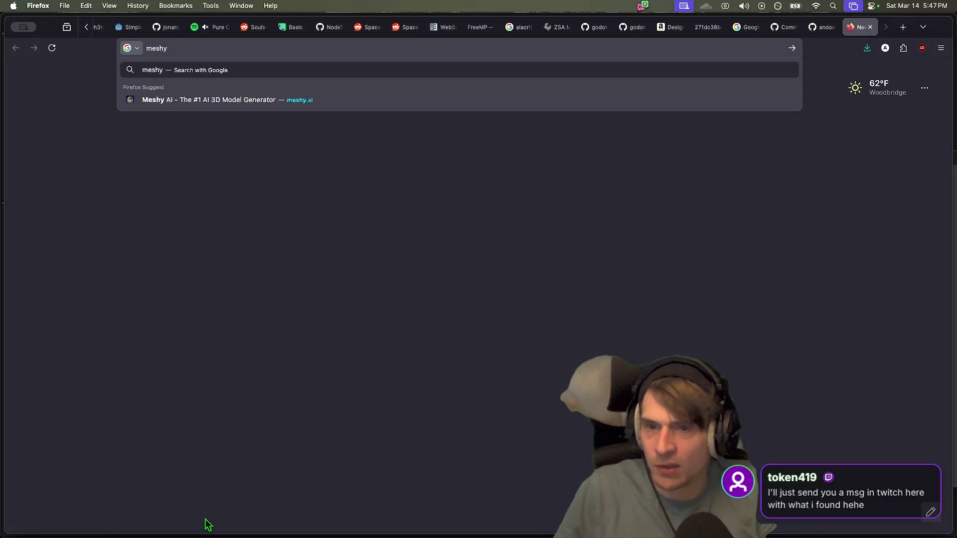
key(Down)
key(Return)
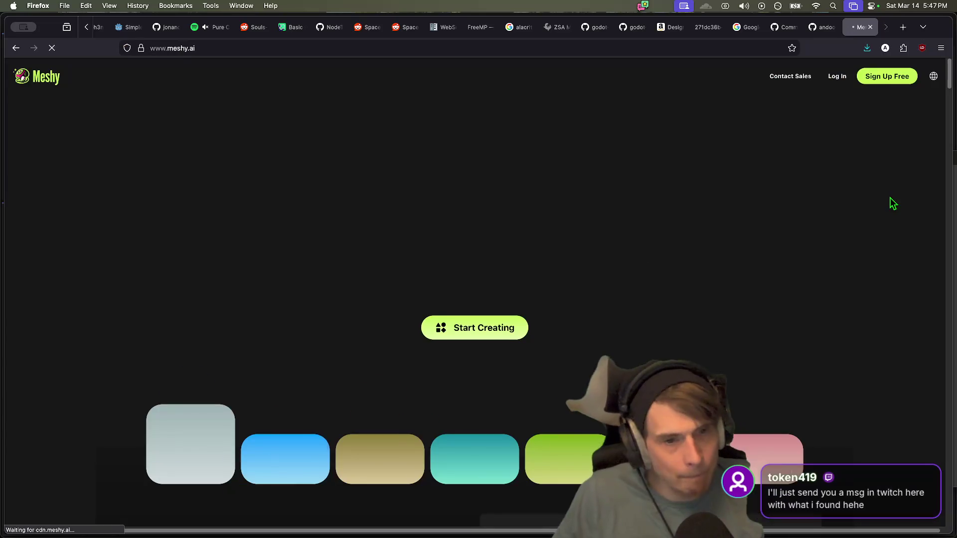
scroll(888, 249, down, 4)
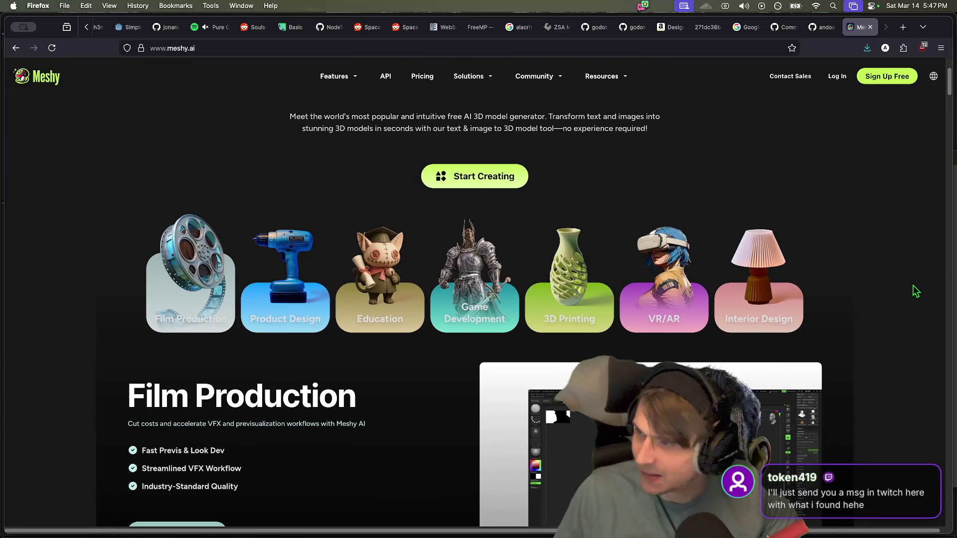
scroll(908, 292, down, 5)
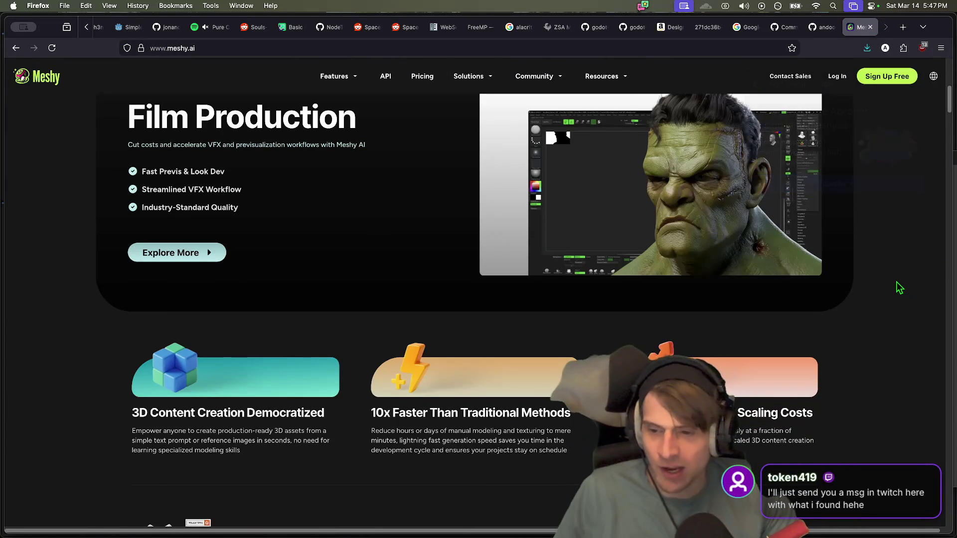
scroll(900, 294, down, 10)
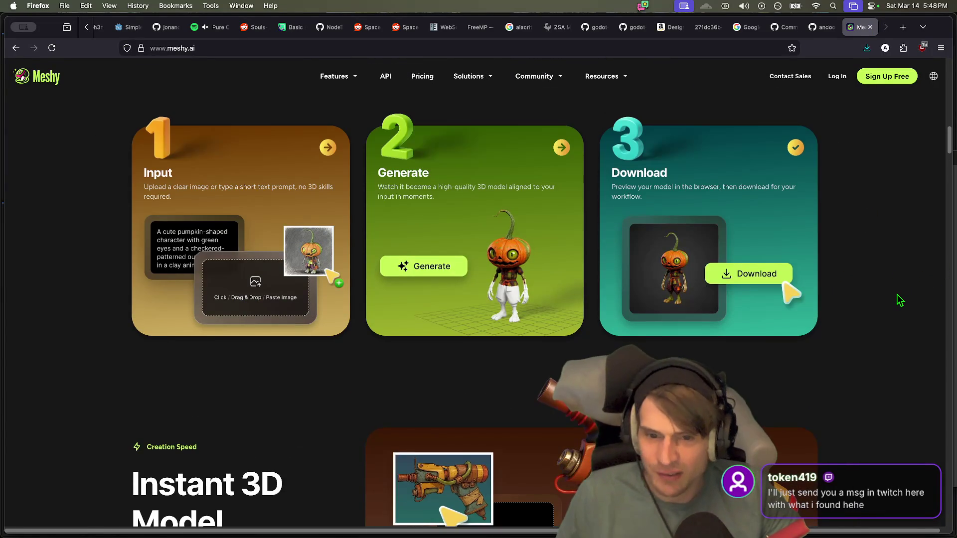
scroll(900, 300, down, 3)
scroll(932, 343, down, 7)
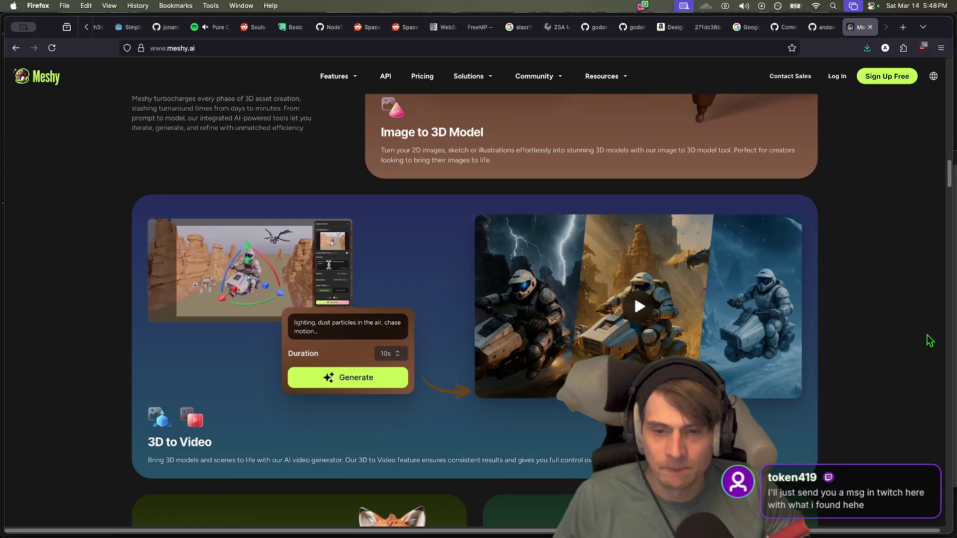
scroll(930, 341, down, 10)
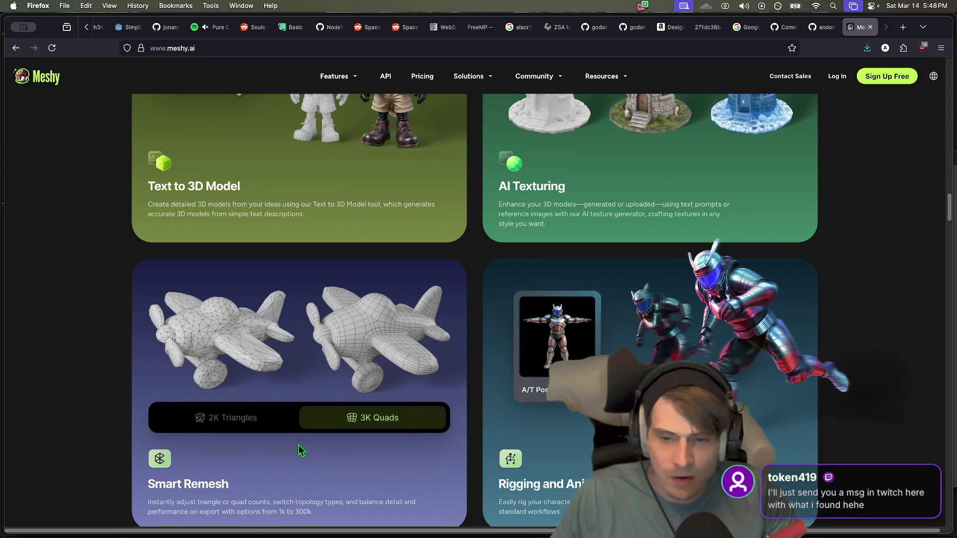
scroll(311, 454, down, 6)
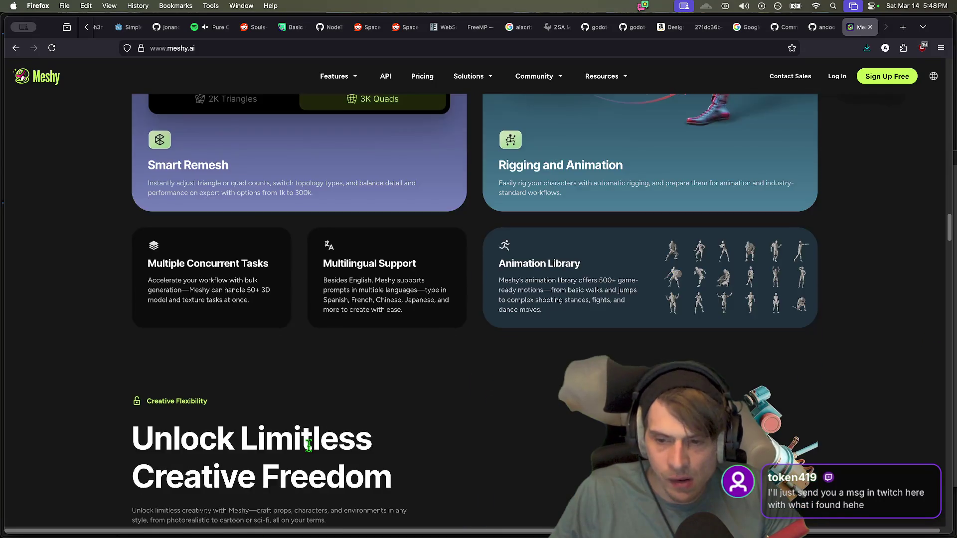
scroll(311, 454, up, 4)
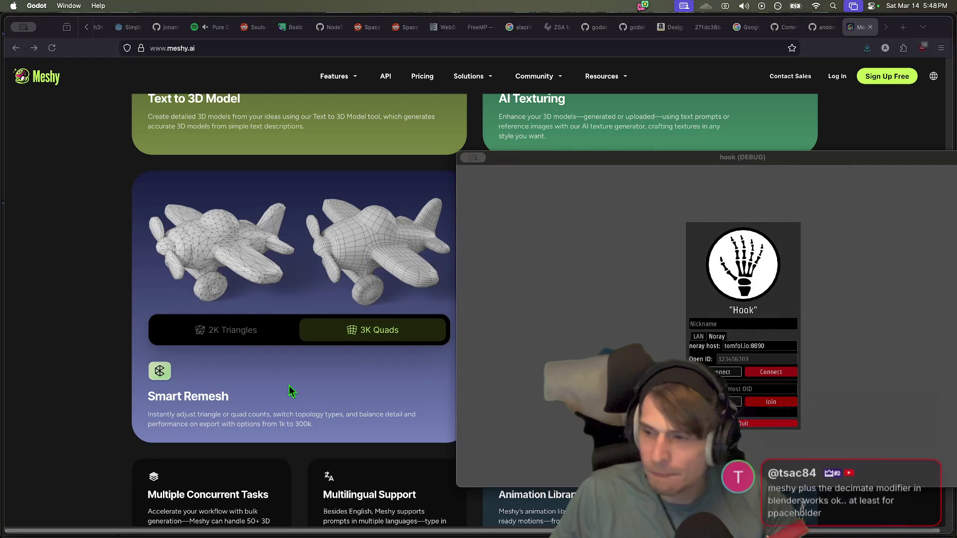
Step: Glance at the Godot window, then bring Firefox back to the front
key(super+Tab)
key(Escape)
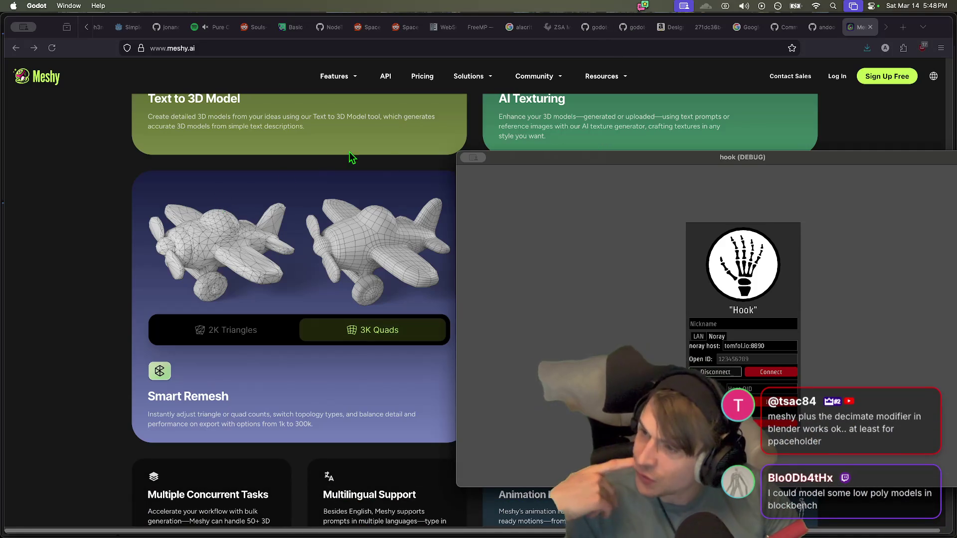
click(781, 38)
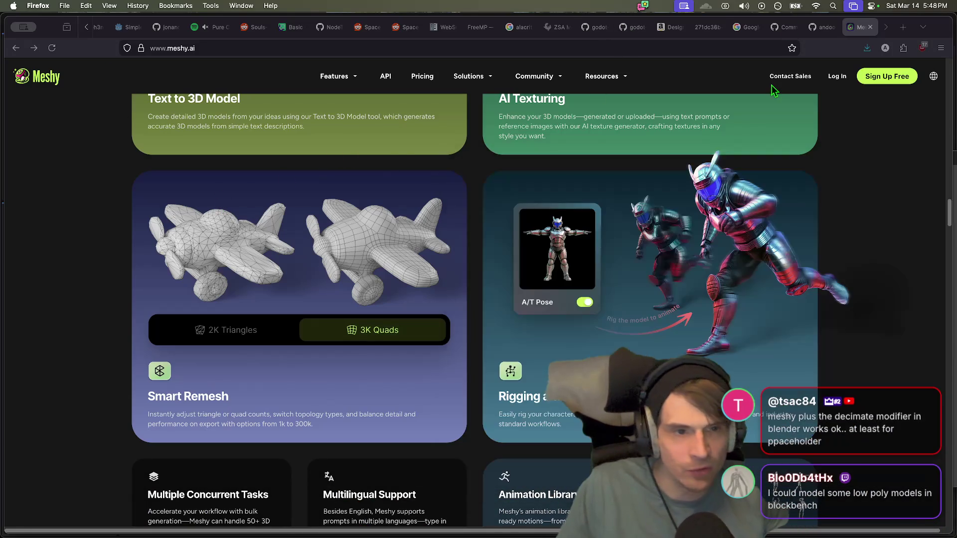
Step: Go to blockbench.net in a new Firefox tab and scroll through the homepage
key(super+t)
text(blockbench.net/)
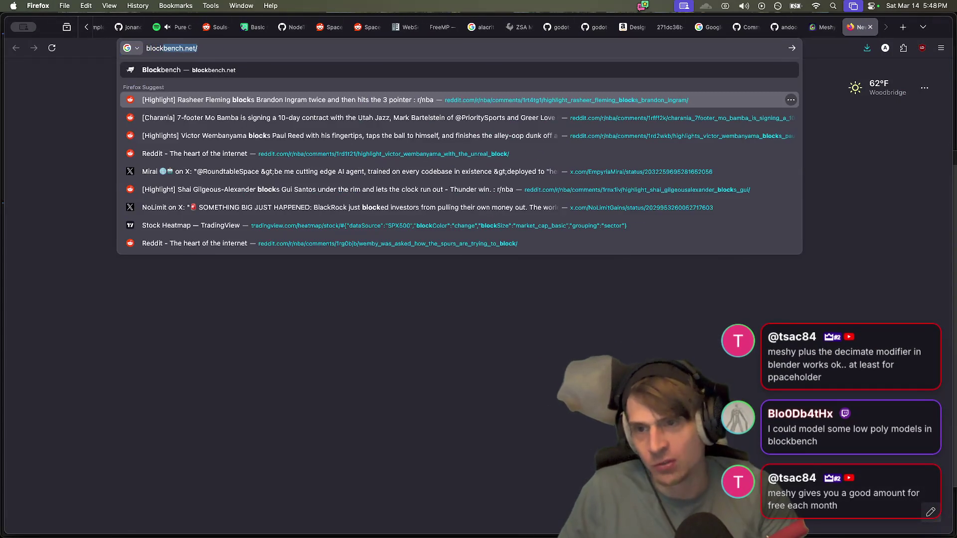
key(Return)
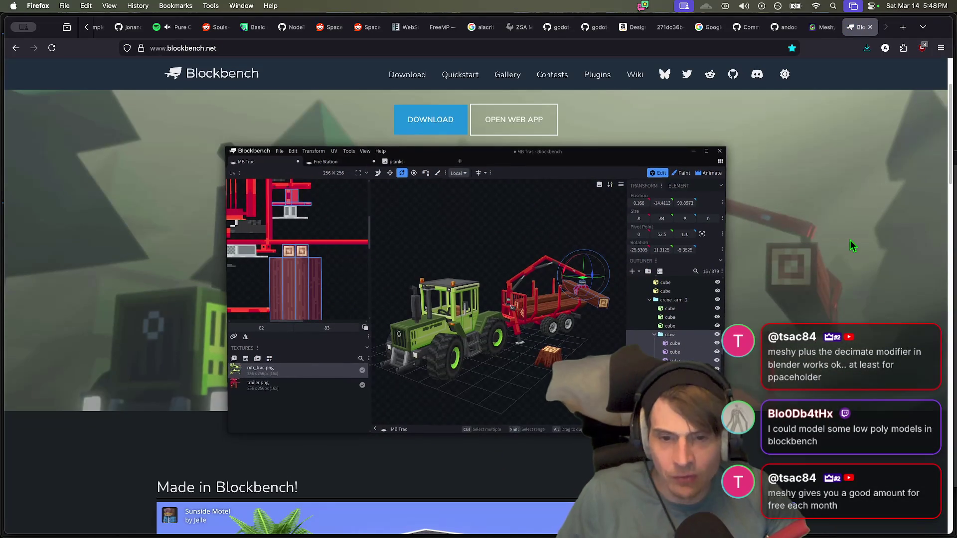
scroll(476, 313, down, 1)
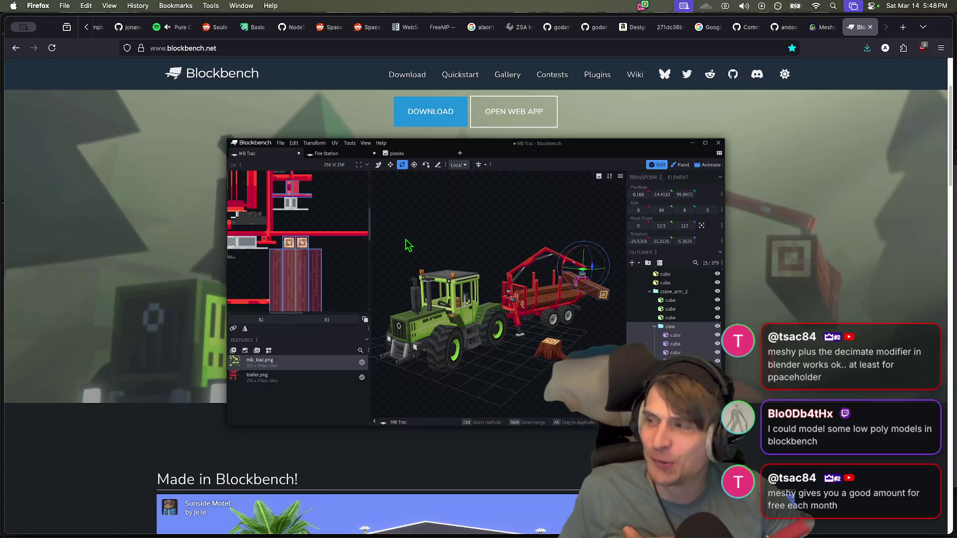
scroll(444, 219, up, 2)
scroll(367, 351, down, 10)
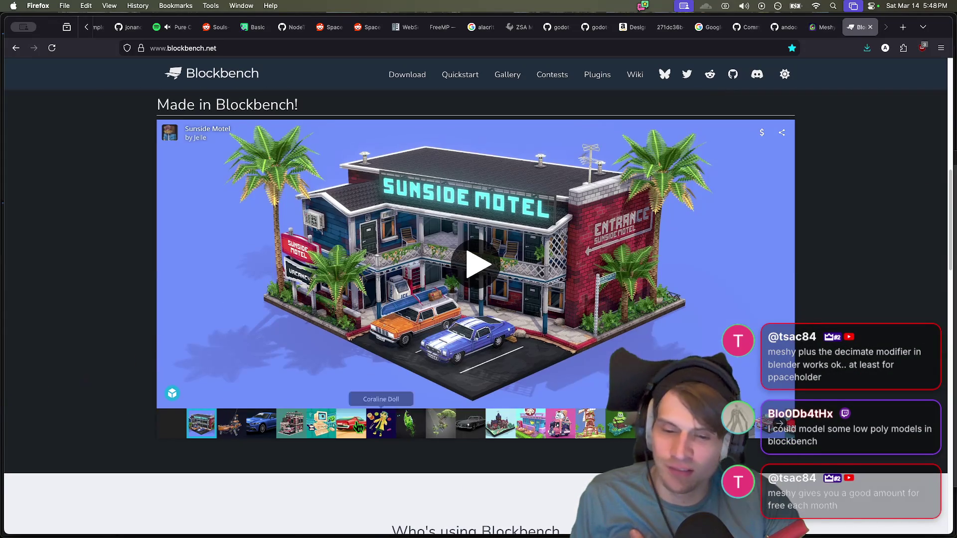
Step: View the Coraline Doll in the Made in Blockbench gallery, rotate it, then return to Godot
click(374, 428)
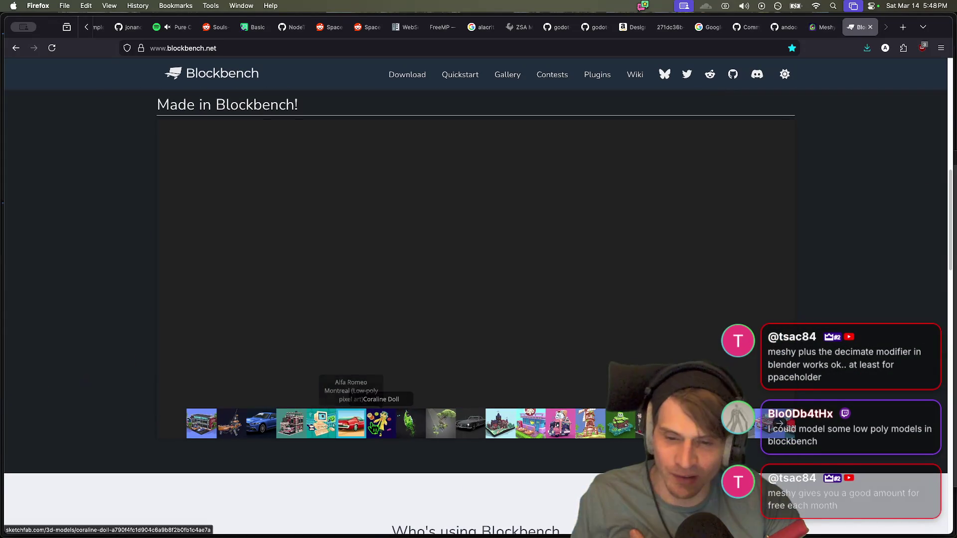
scroll(598, 408, down, 2)
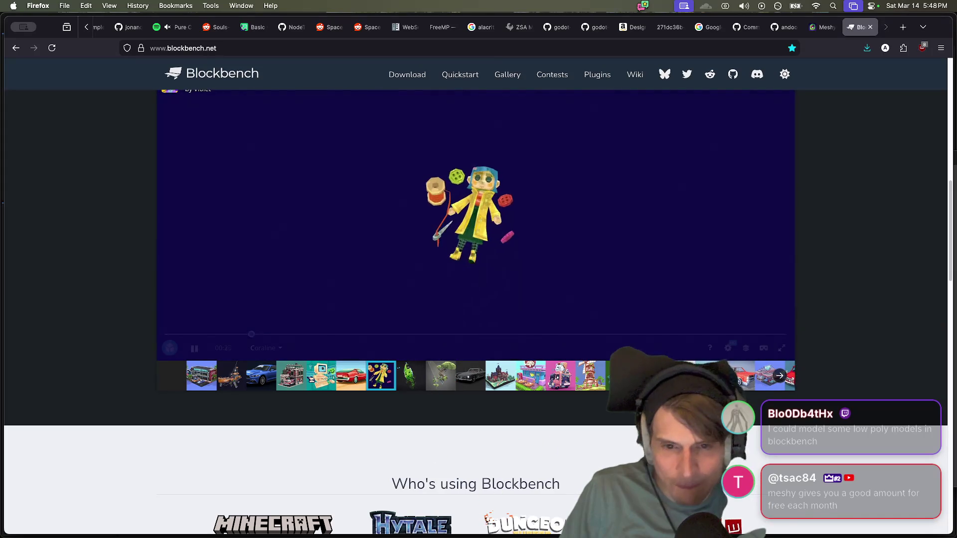
mouse_move(574, 187)
mouse_down()
mouse_move(609, 208)
mouse_move(662, 269)
mouse_move(666, 315)
mouse_up()
scroll(666, 315, up, 3)
scroll(658, 255, down, 5)
scroll(649, 195, up, 5)
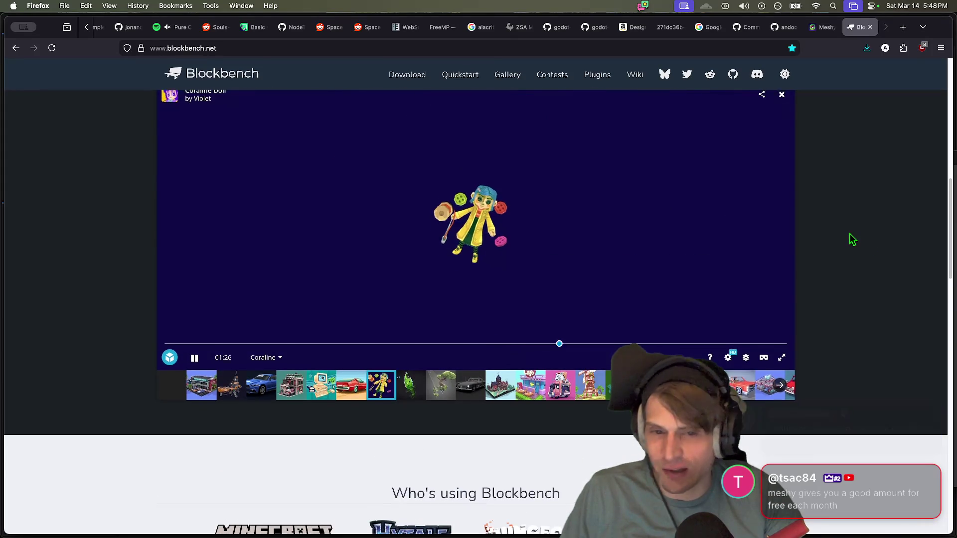
scroll(851, 239, up, 2)
scroll(545, 262, up, 5)
scroll(526, 249, down, 5)
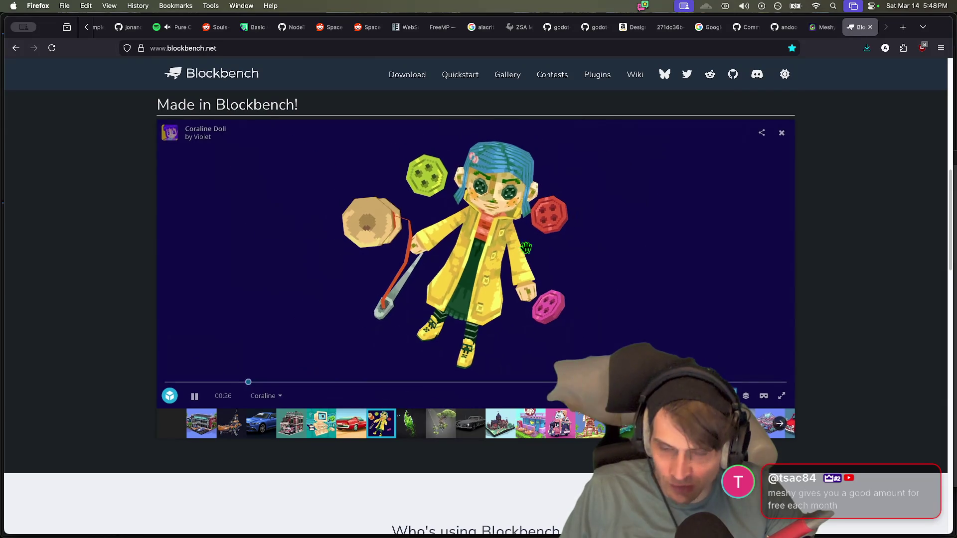
key(super+shift+Tab)
click(195, 271)
Step: In the second game window, switch to LAN mode and join the localhost game as client
key(super+Tab)
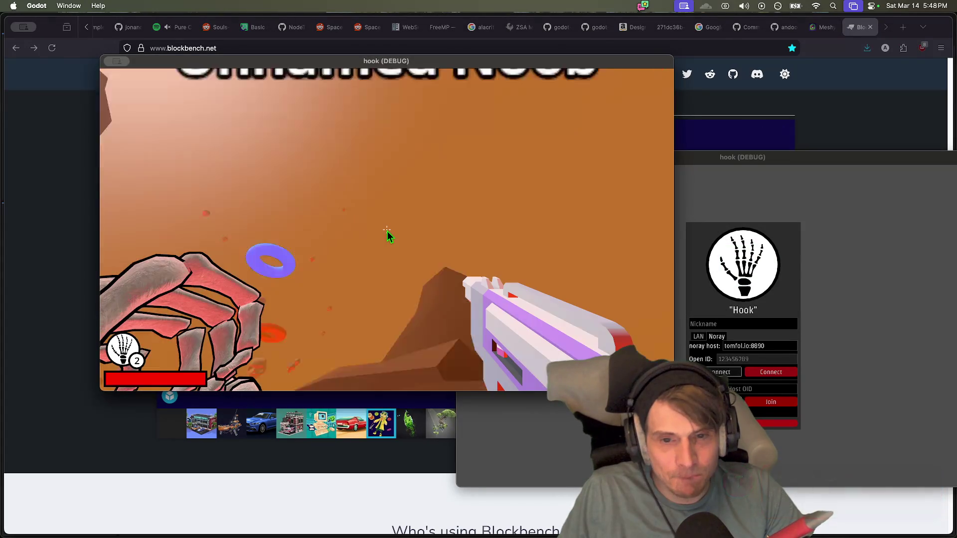
key(Tab)
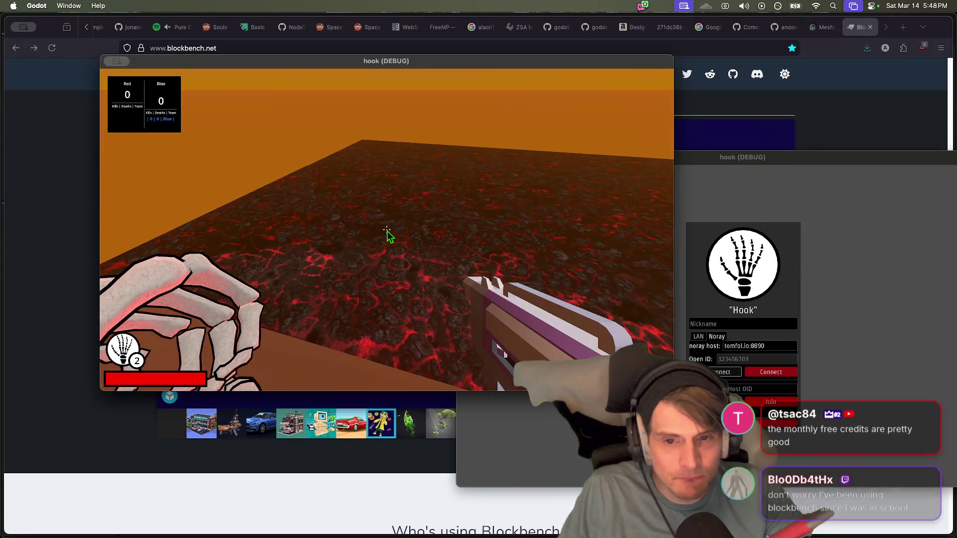
click(674, 320)
click(701, 336)
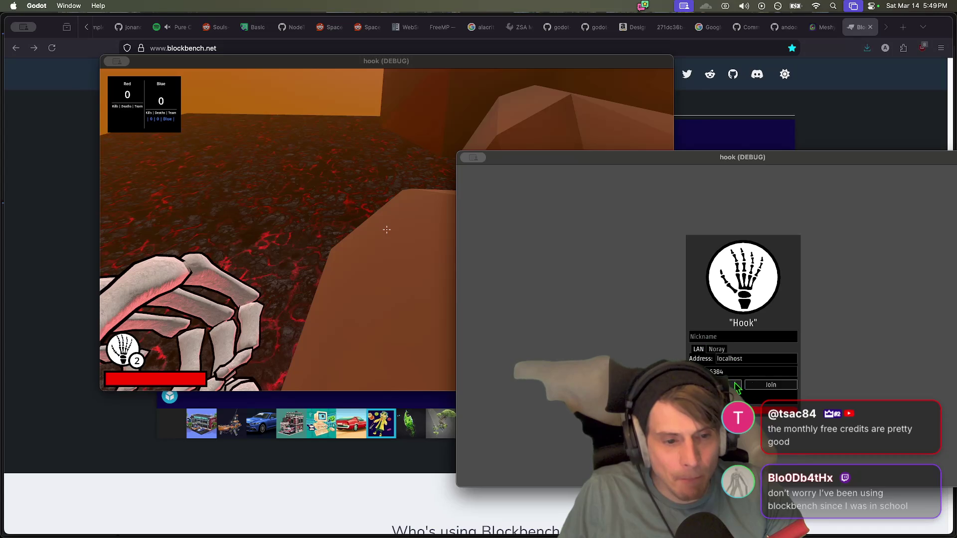
click(761, 385)
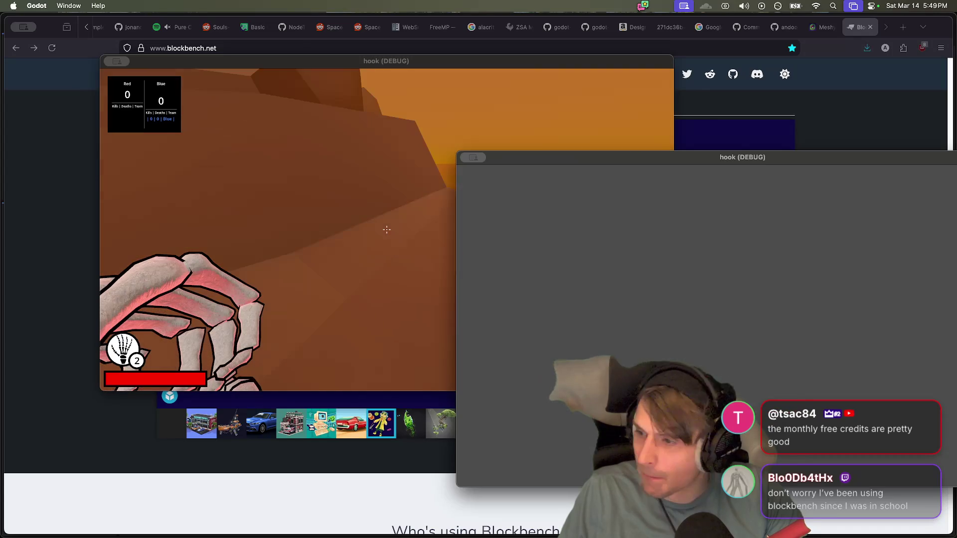
Step: As host, move toward the arena, fire the grappling hook twice, shoot, and grapple toward the red skull
click(306, 384)
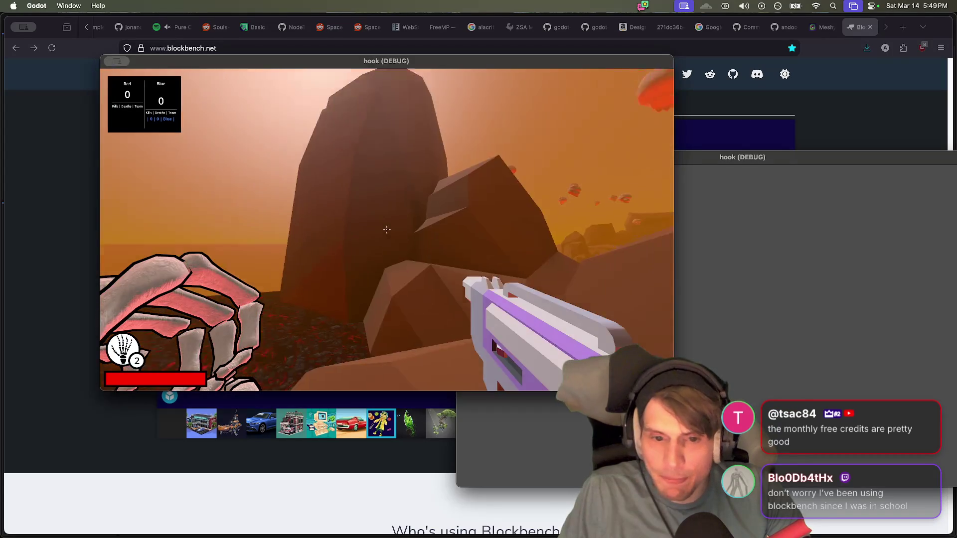
key(w)
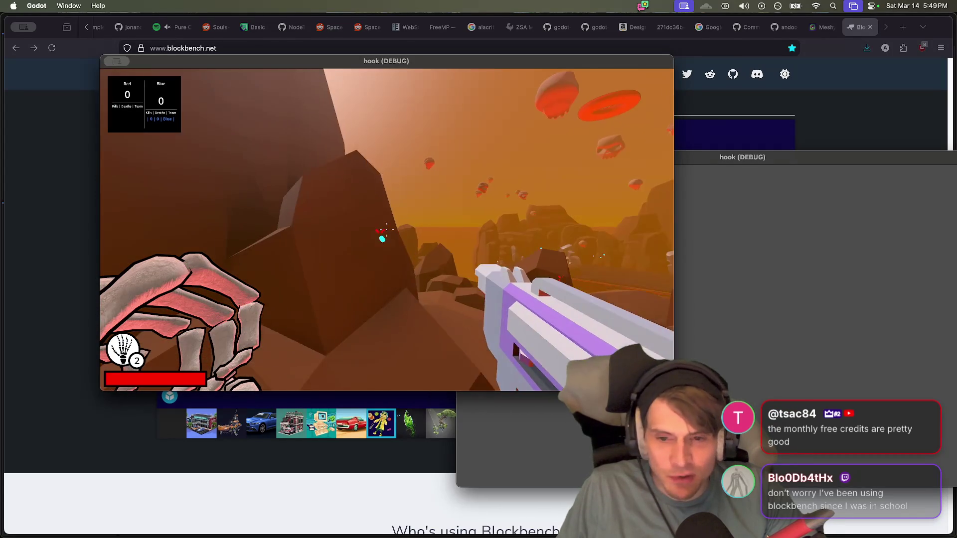
key(w)
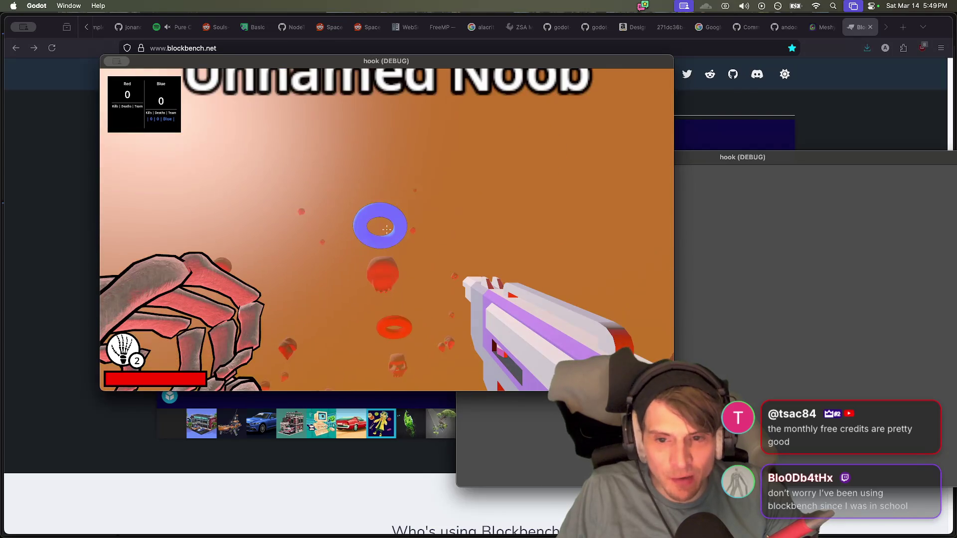
right_click(386, 229)
right_click(386, 229)
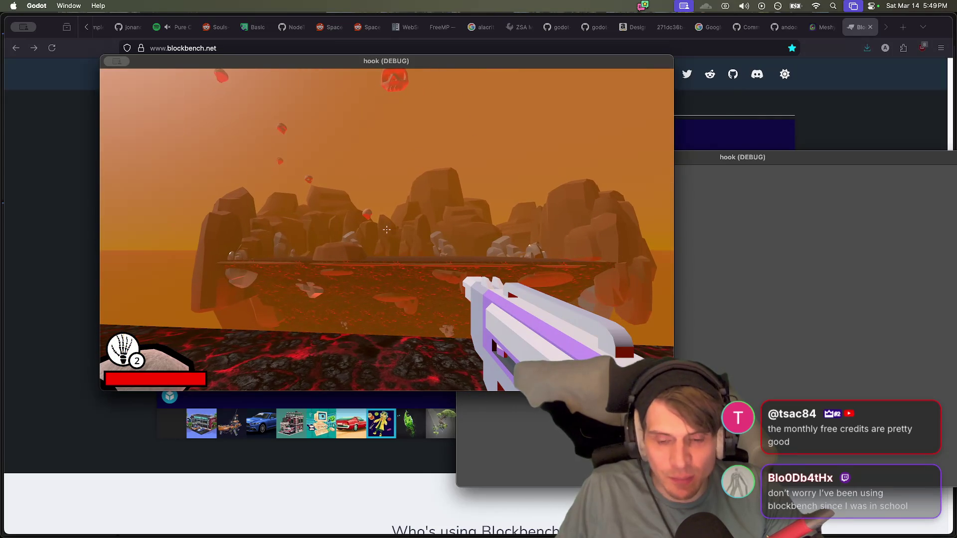
scroll(386, 229, down, 1)
click(386, 229)
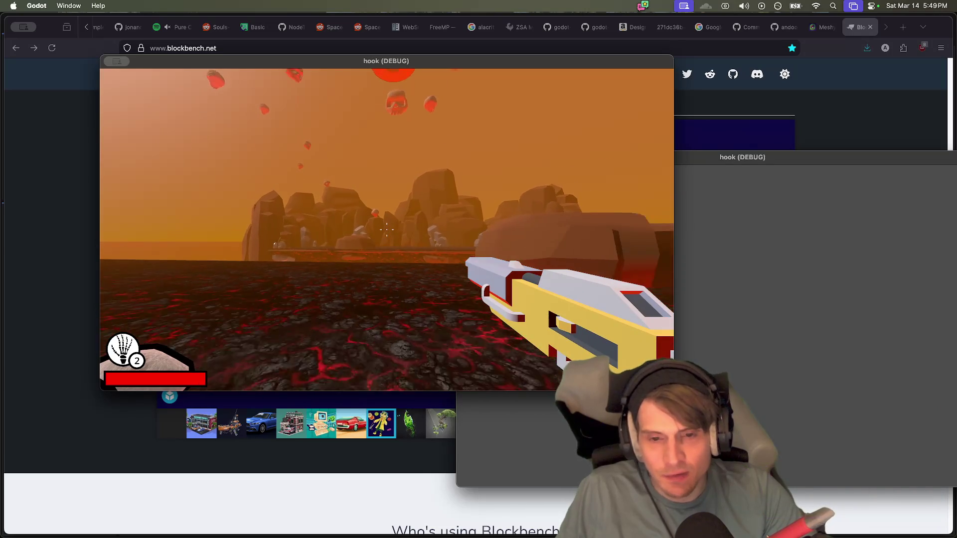
scroll(387, 229, up, 1)
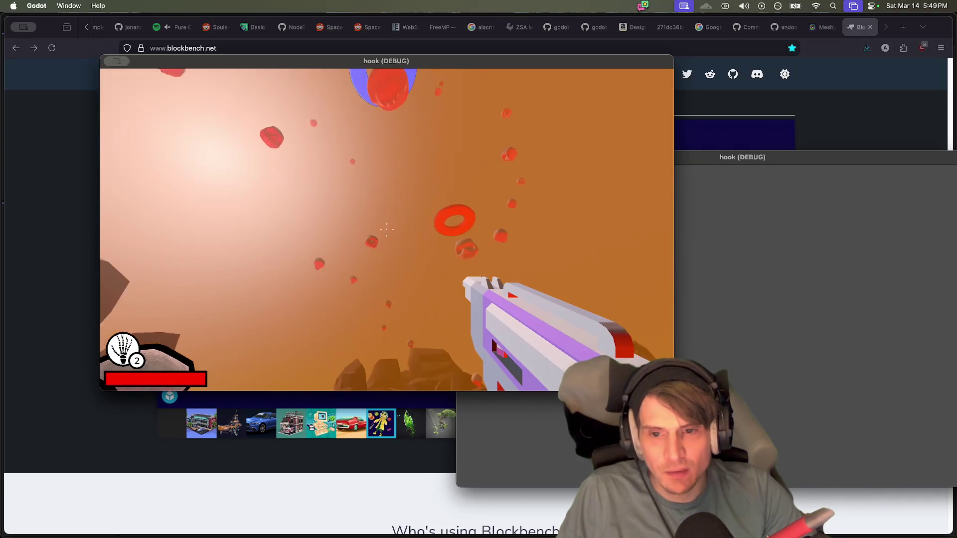
click(386, 230)
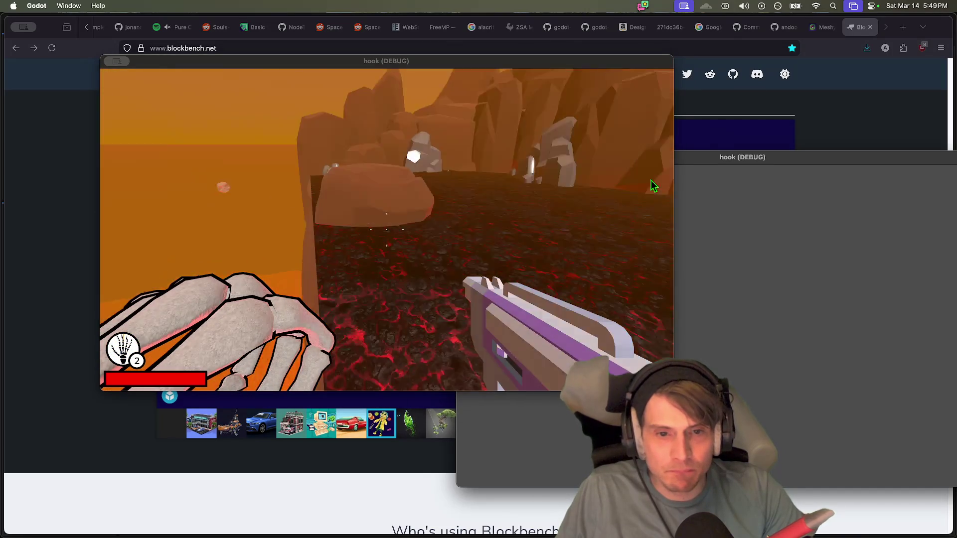
Step: Reposition the second game window, then return to the Godot editor
click(710, 206)
drag(673, 165, 571, 188)
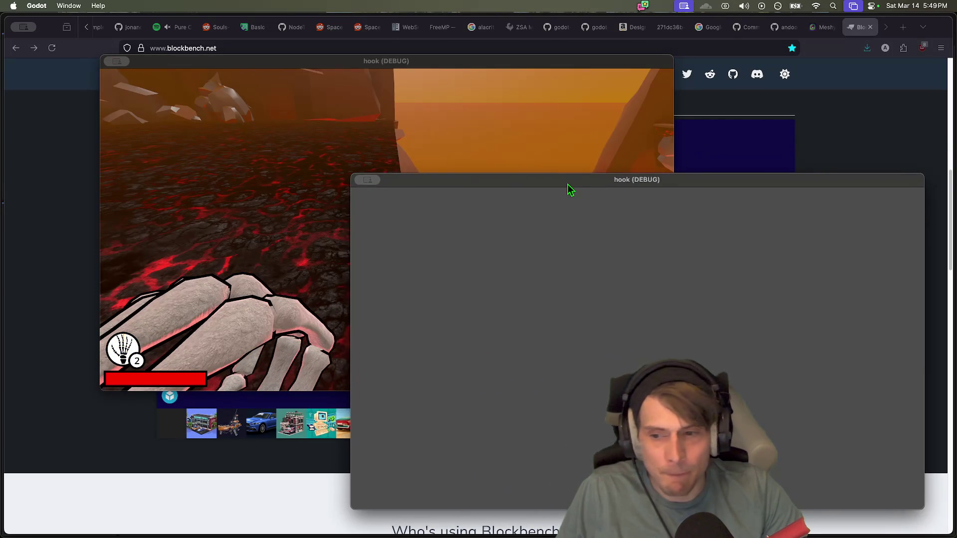
click(406, 124)
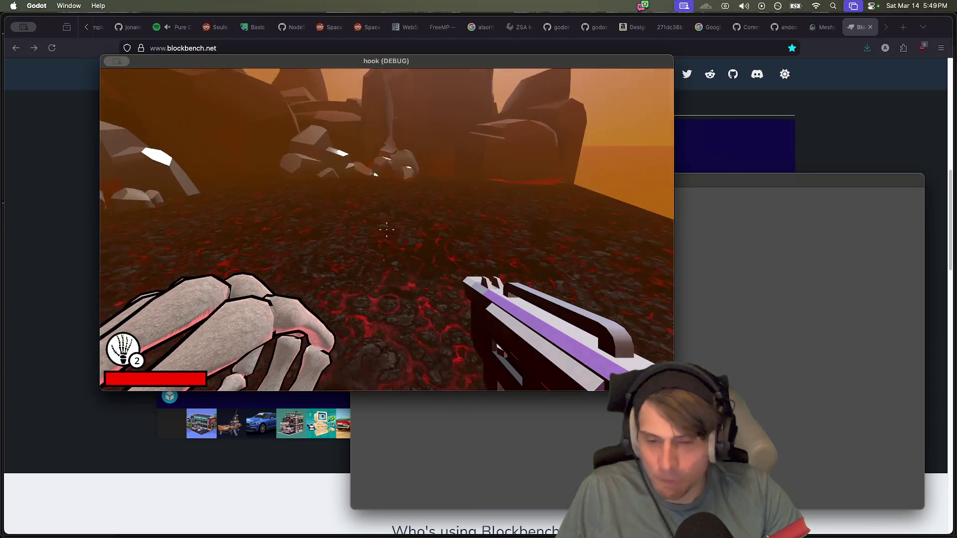
key(super+Tab)
key(super+Tab)
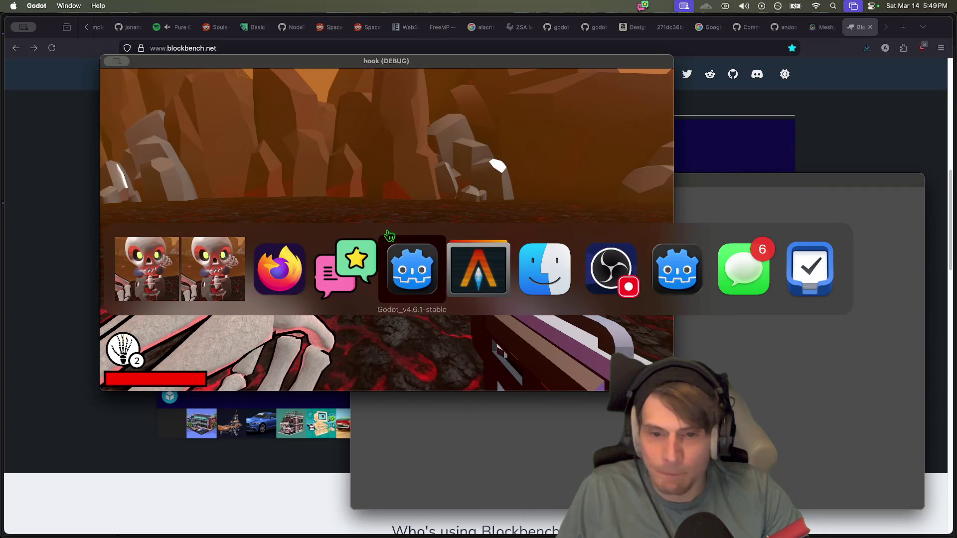
click(831, 24)
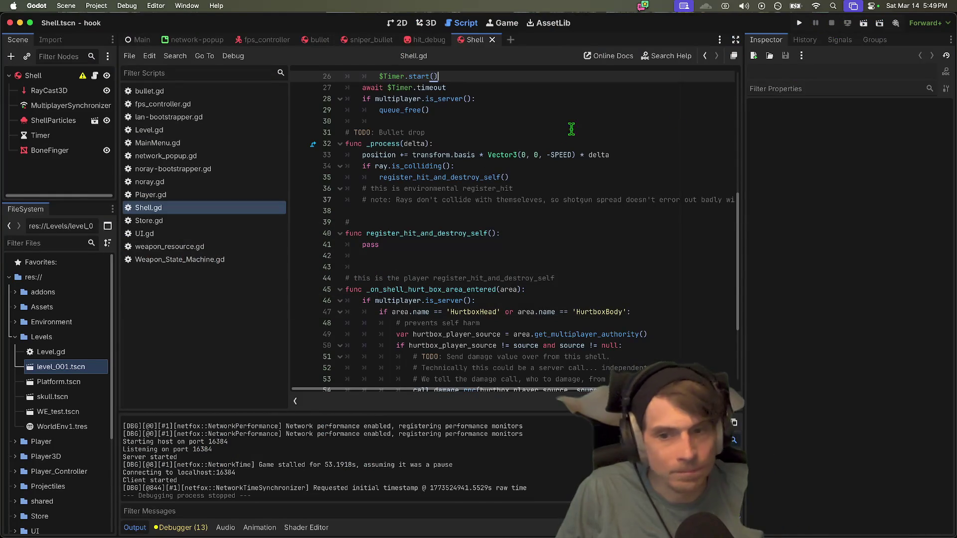
Step: Stop the game, relaunch the project, and arrange the two game windows side by side
click(474, 132)
key(super+b)
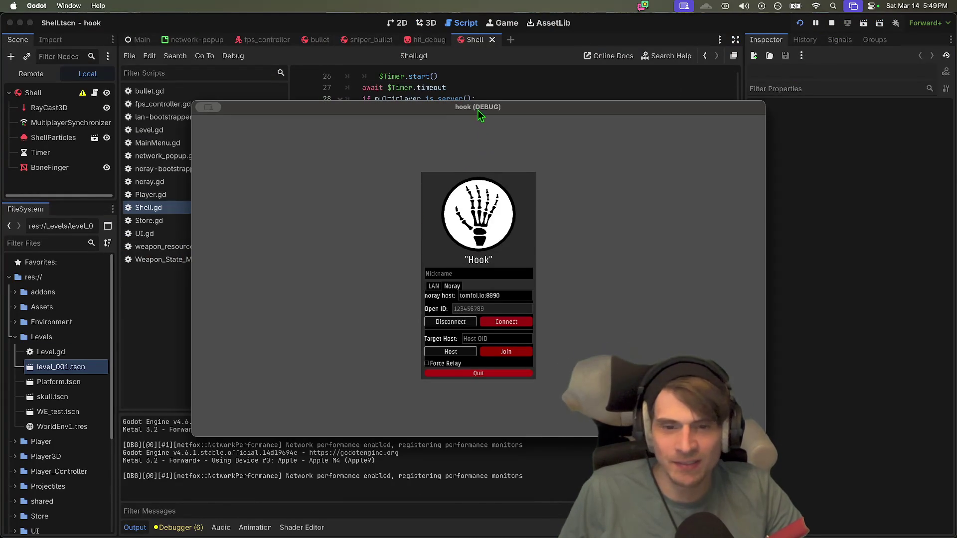
drag(478, 109, 368, 79)
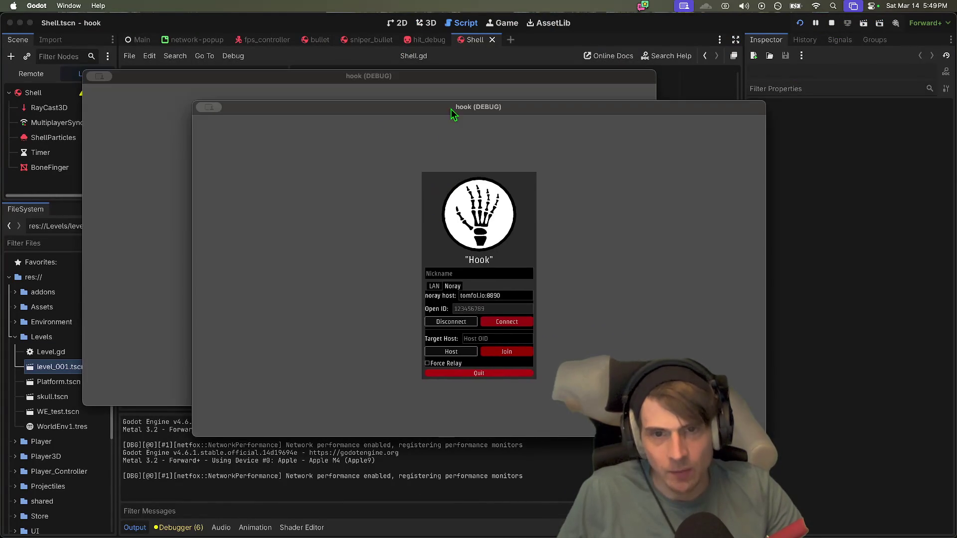
drag(451, 109, 578, 112)
Step: Host a LAN server on port 16384 in one window and join localhost from the other
click(558, 289)
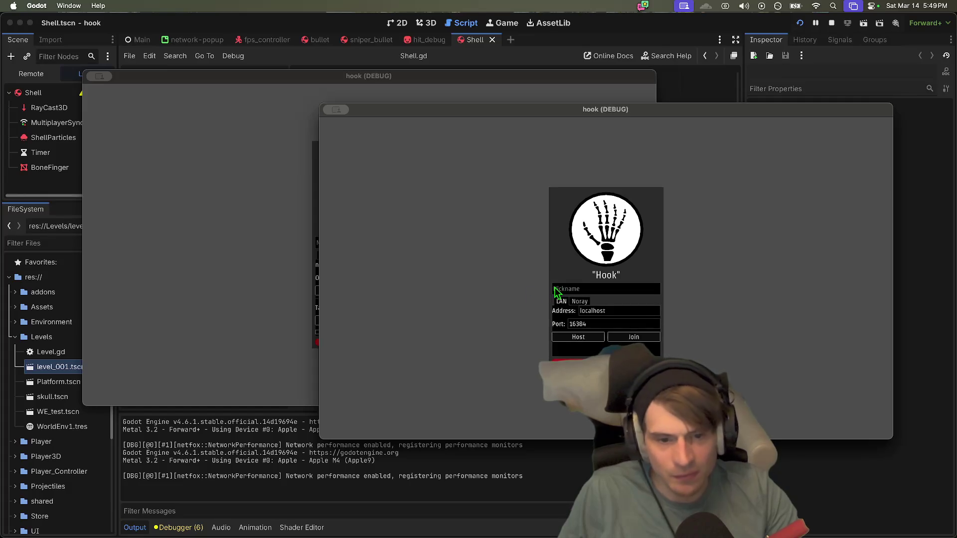
click(580, 337)
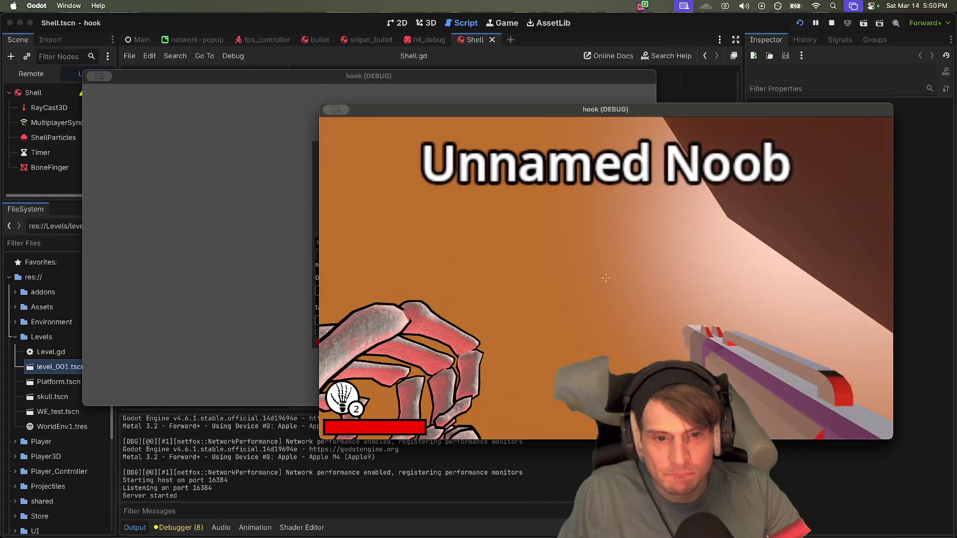
key(super+grave)
click(326, 256)
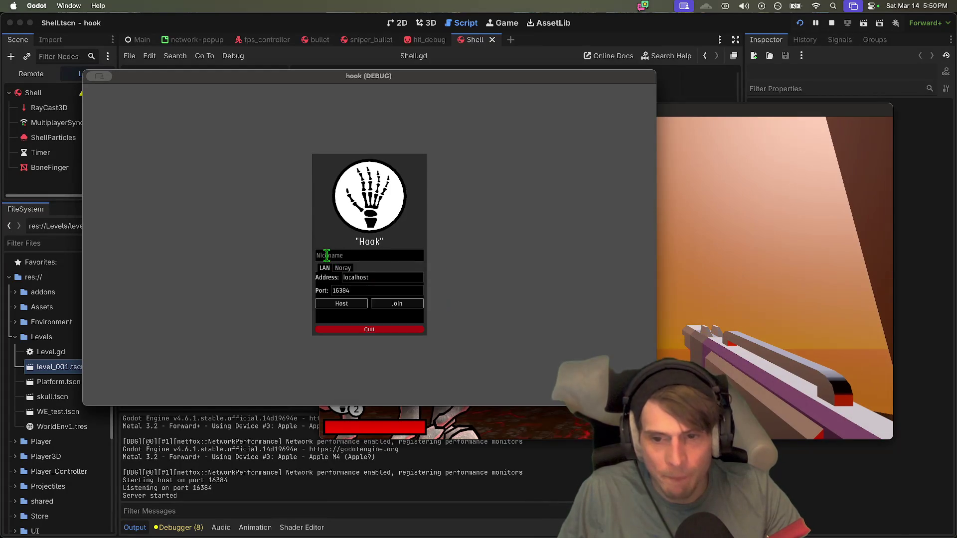
text(zzz)
click(413, 305)
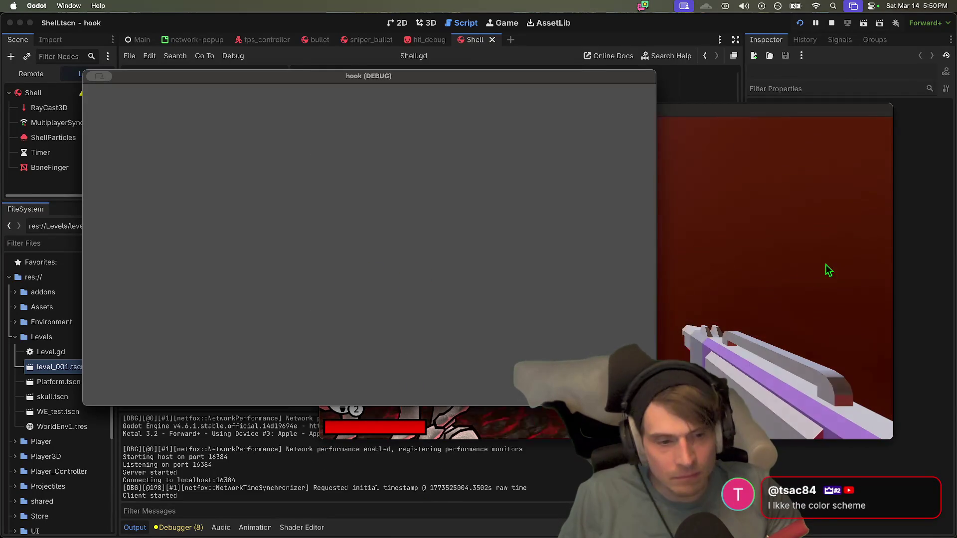
Step: As host, fire the grappling hook at the floor and across toward the lava wall
click(827, 267)
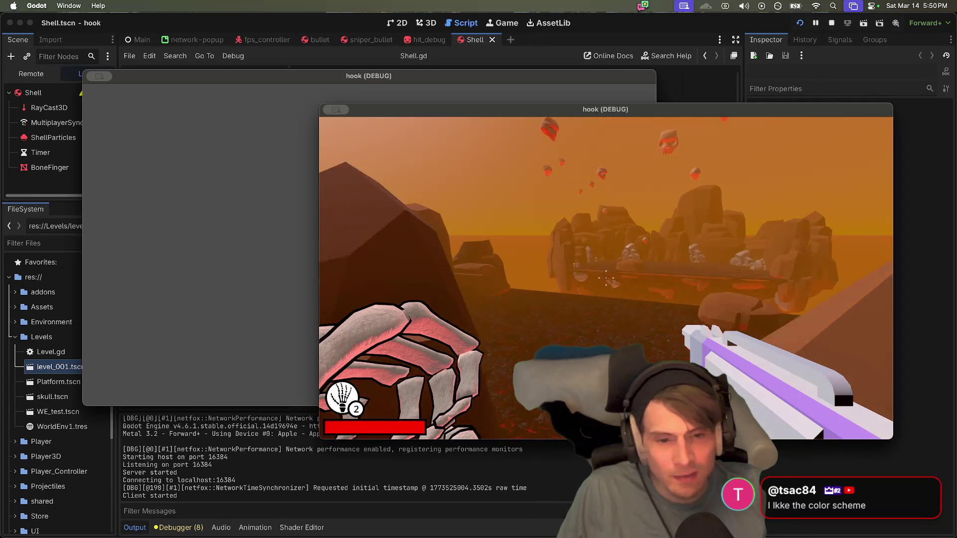
right_click(606, 278)
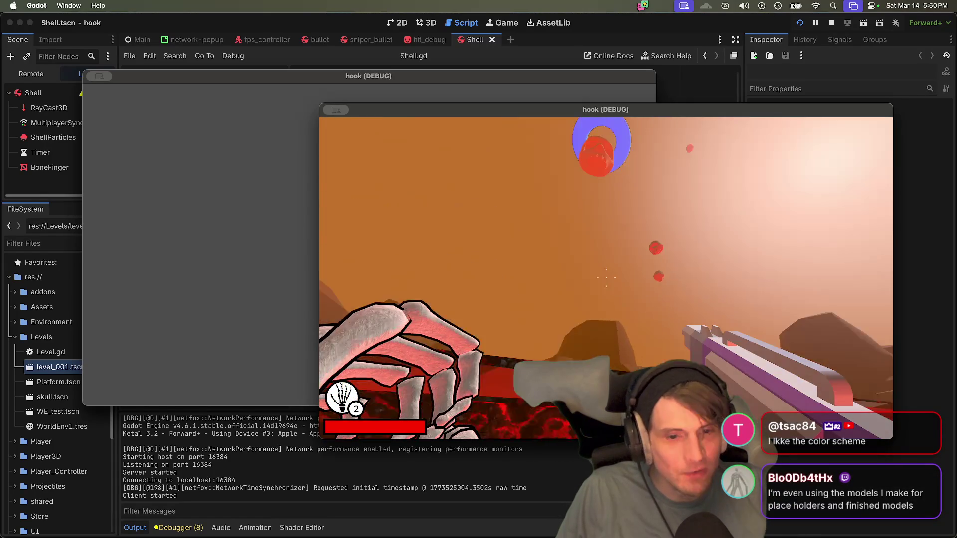
key(e)
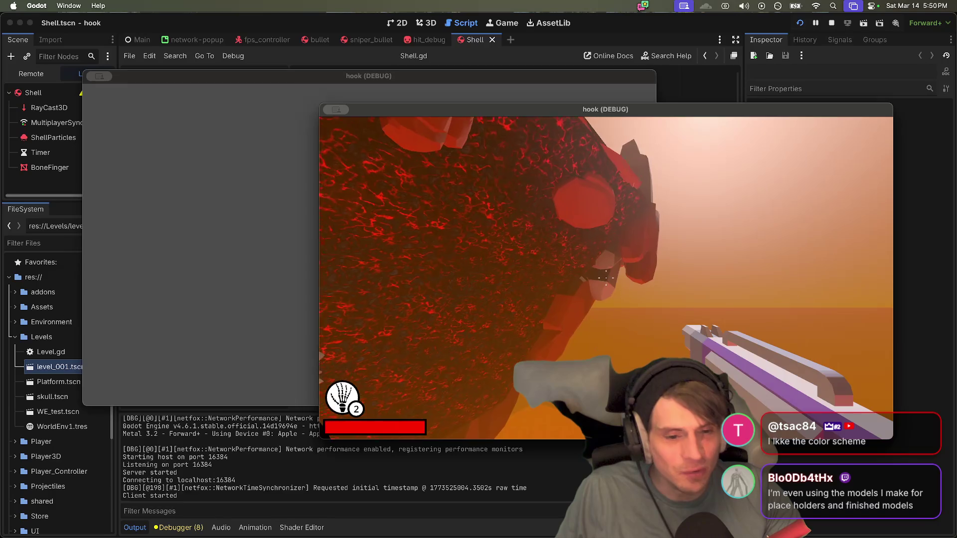
key(e)
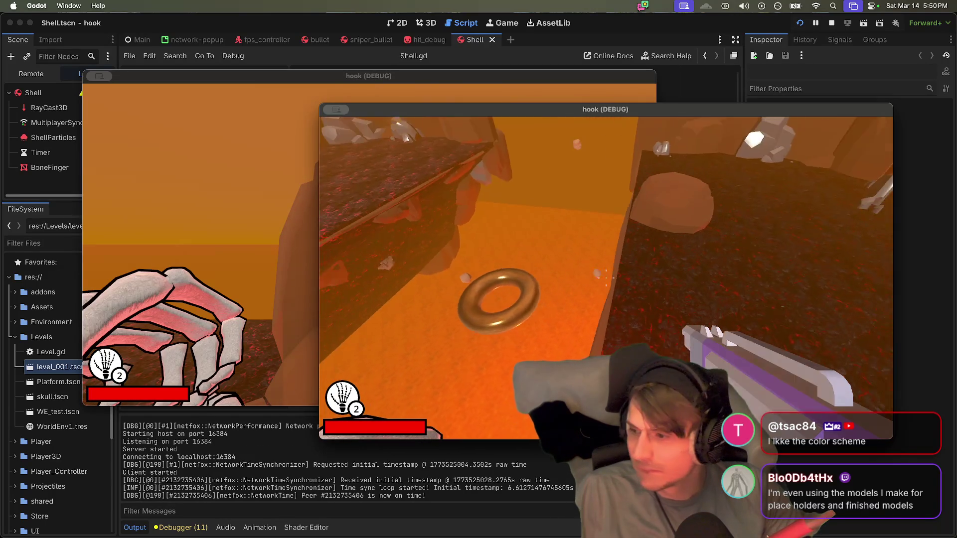
Step: Move the client player past the rock ridge toward the floating rock island
click(199, 200)
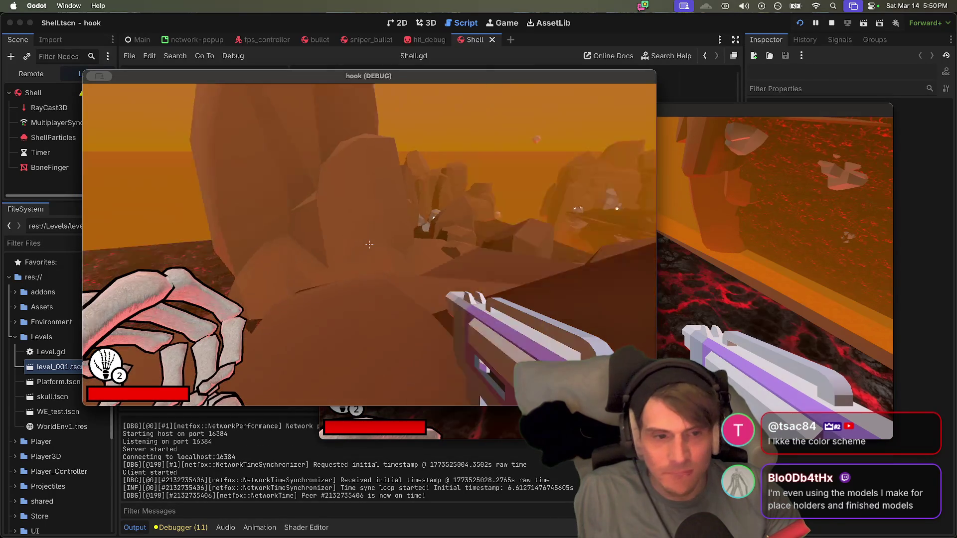
key(w)
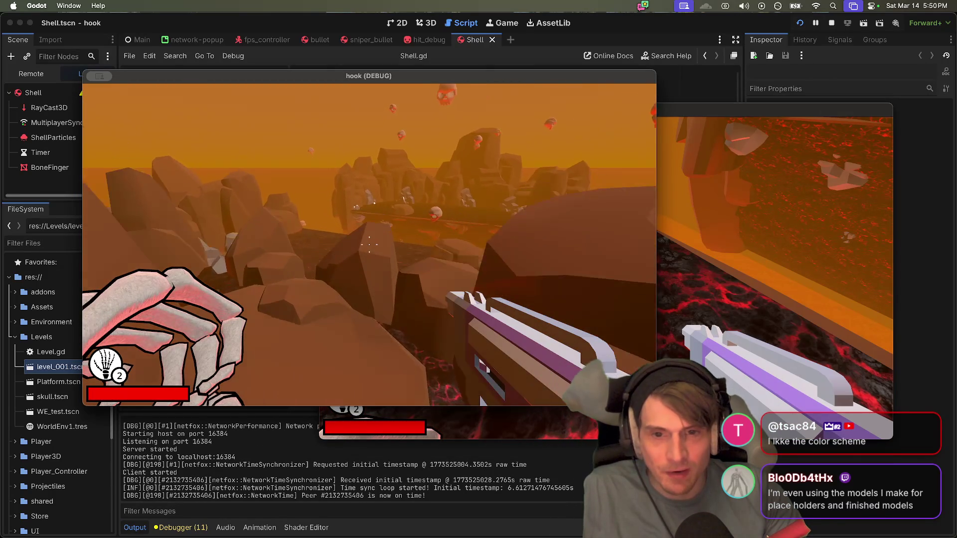
key(w)
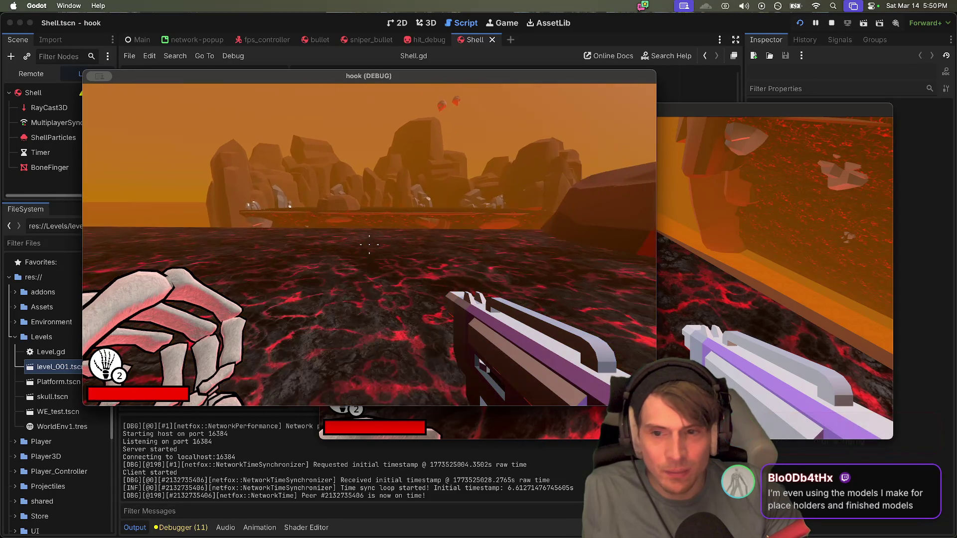
Step: Quit the host game window with Cmd-Q
key(super+Tab)
mouse_move(606, 277)
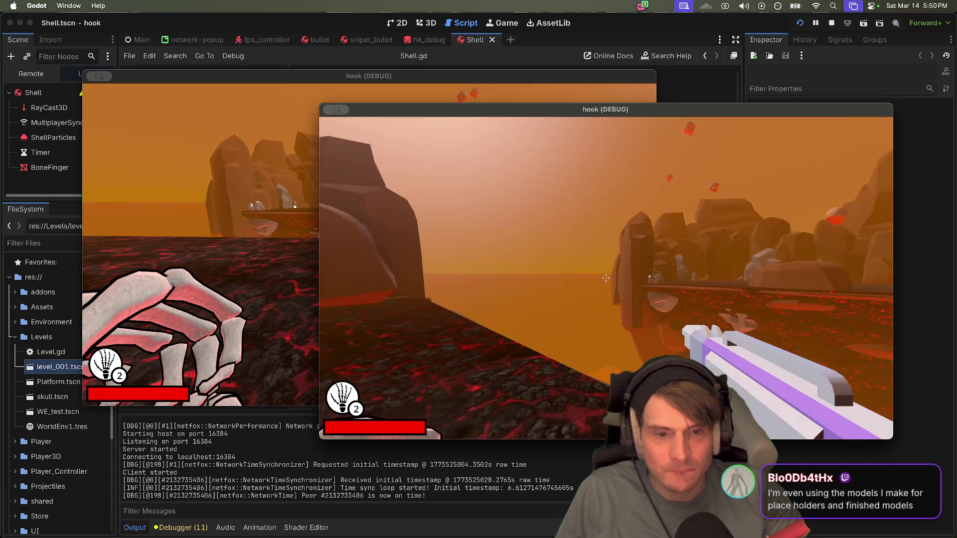
key(super+q)
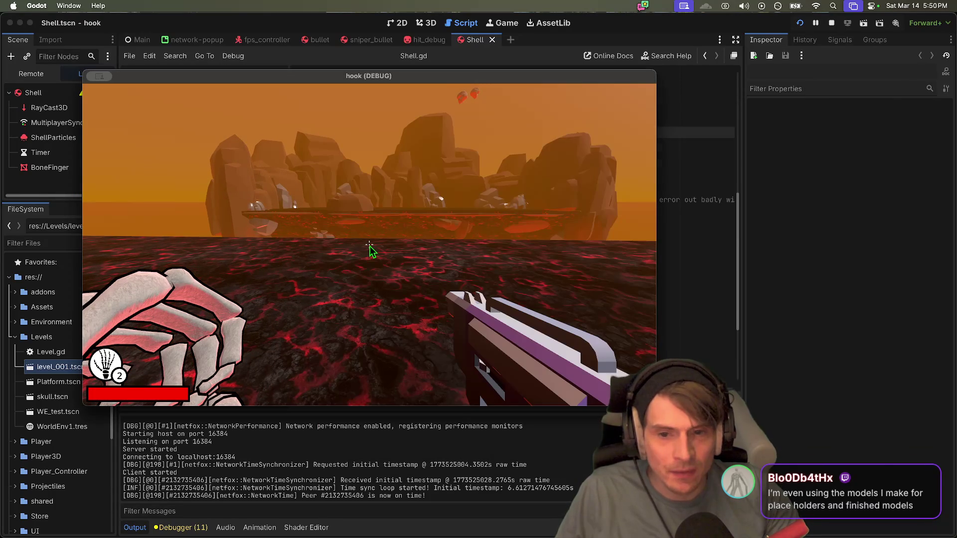
key(super+q)
Step: Scroll Shell.gd down to the call_damage code
scroll(339, 349, down, 5)
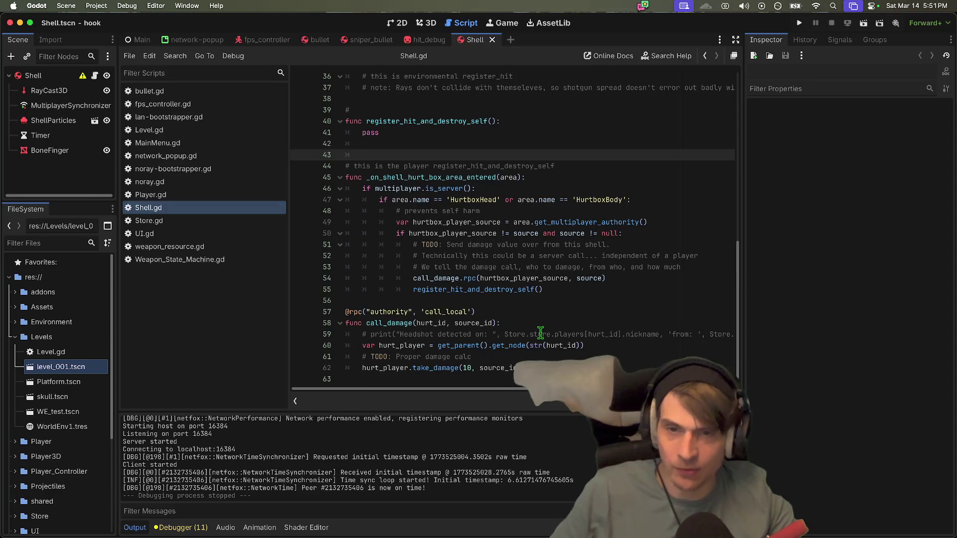
mouse_move(541, 343)
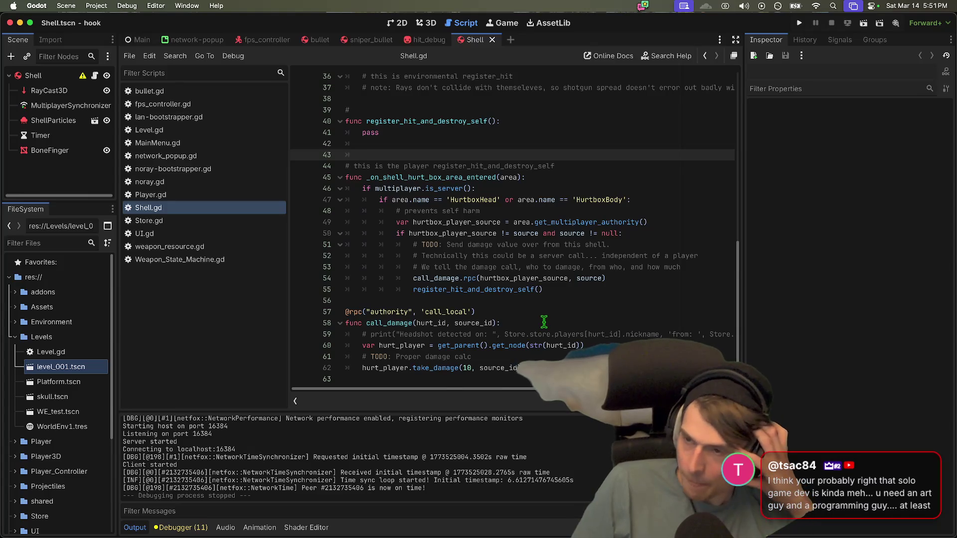
key(super+comma)
Step: Switch to Firefox and close the Blockbench tab to reveal the web_rtc_screen_2.png GitHub page
key(super+Tab)
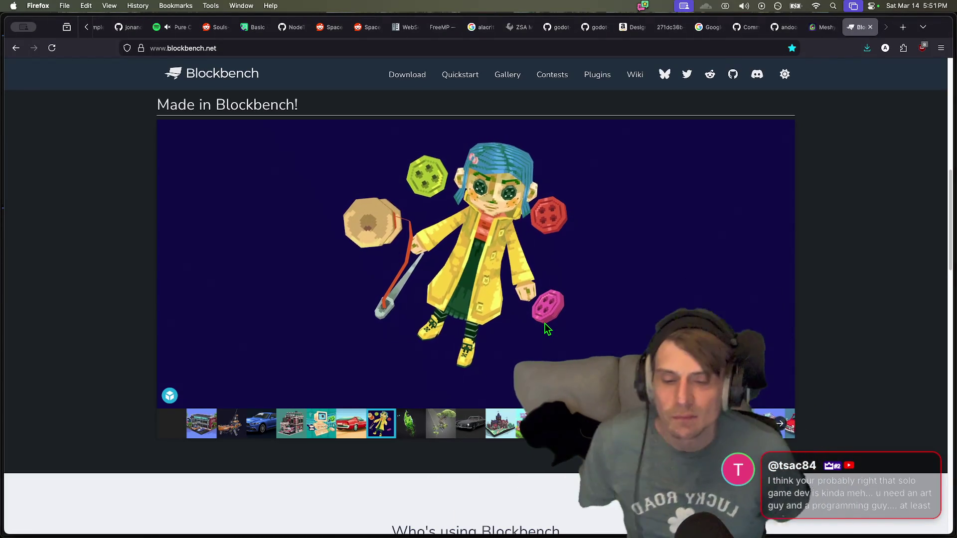
mouse_move(548, 327)
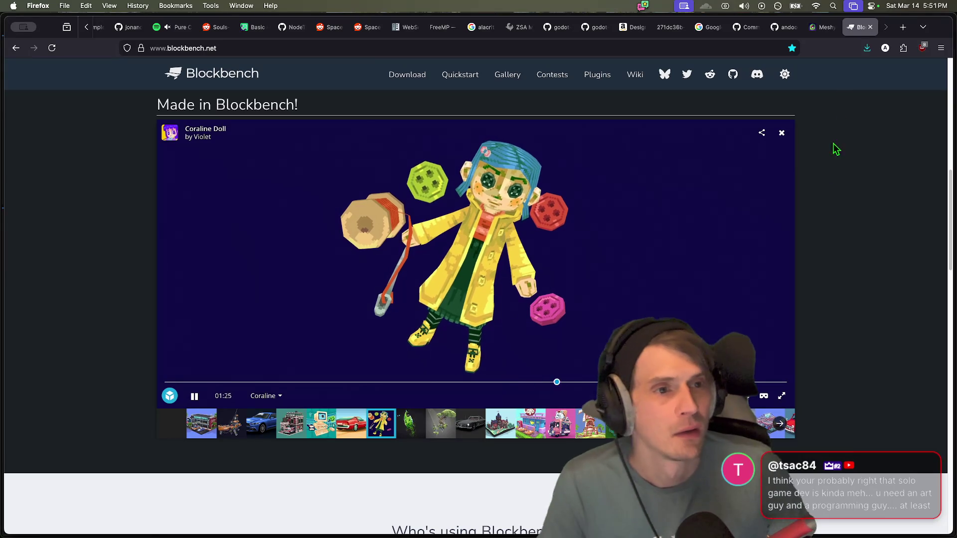
click(870, 27)
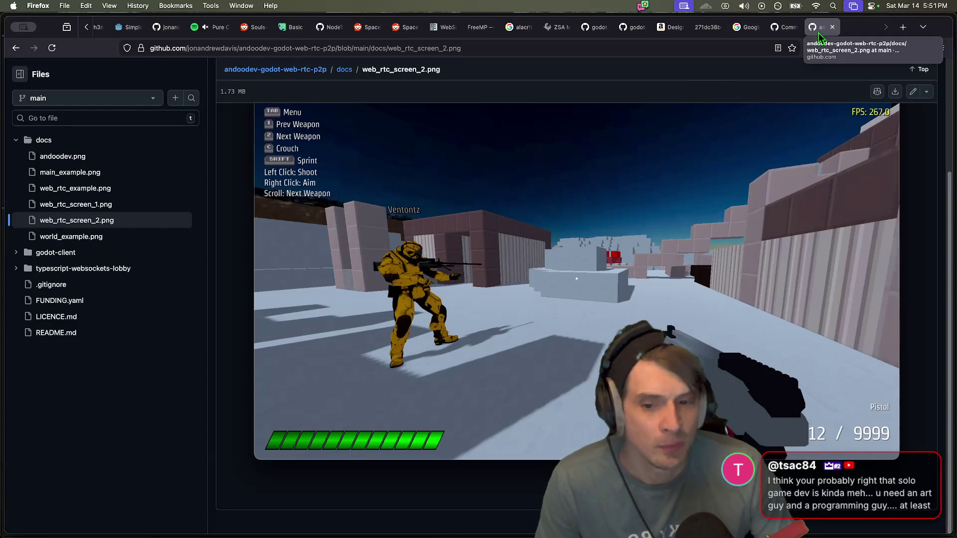